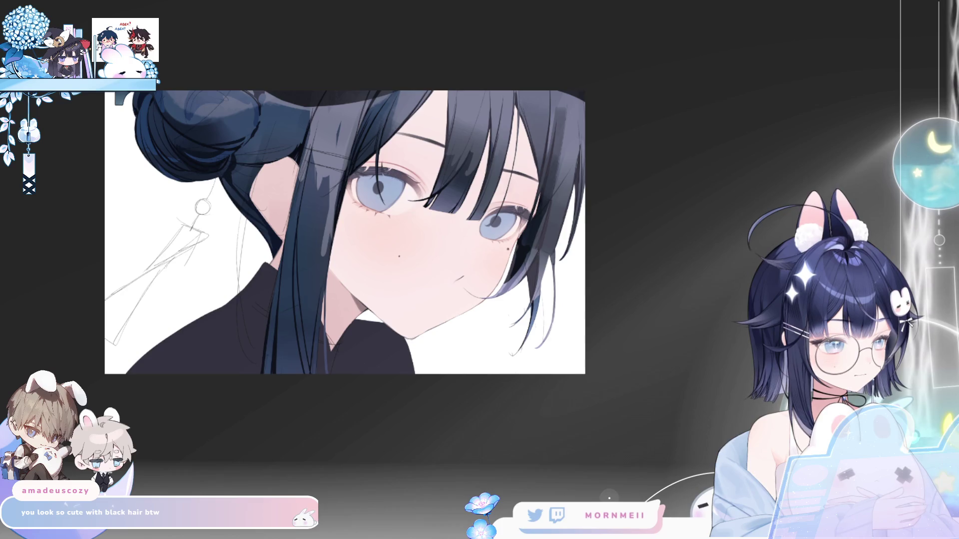
# Preview the glasses sketch, then draw a rectangular selection around the pink card.
pyautogui.click(435, 262)
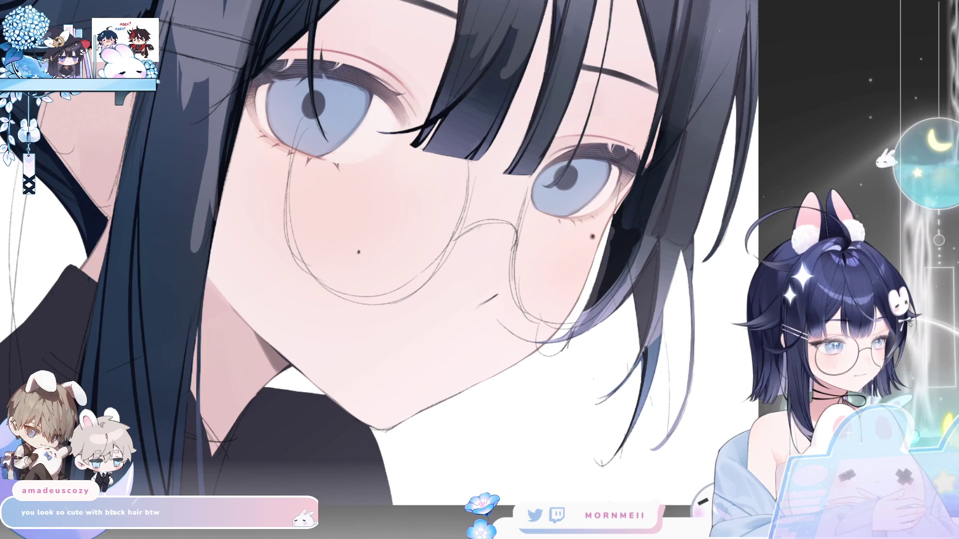
pyautogui.hotkey('ctrl', 'z')
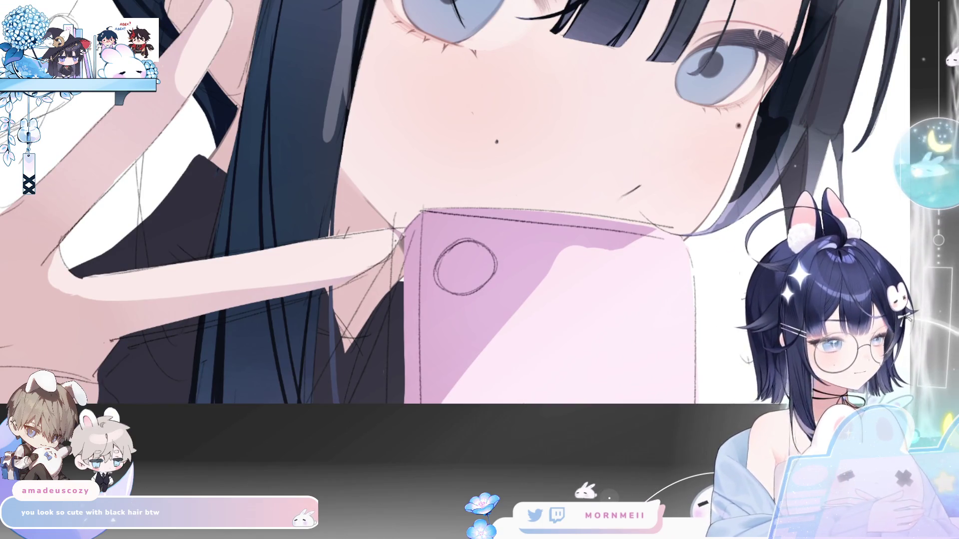
pyautogui.moveTo(523, 287); pyautogui.dragTo(404, 292)
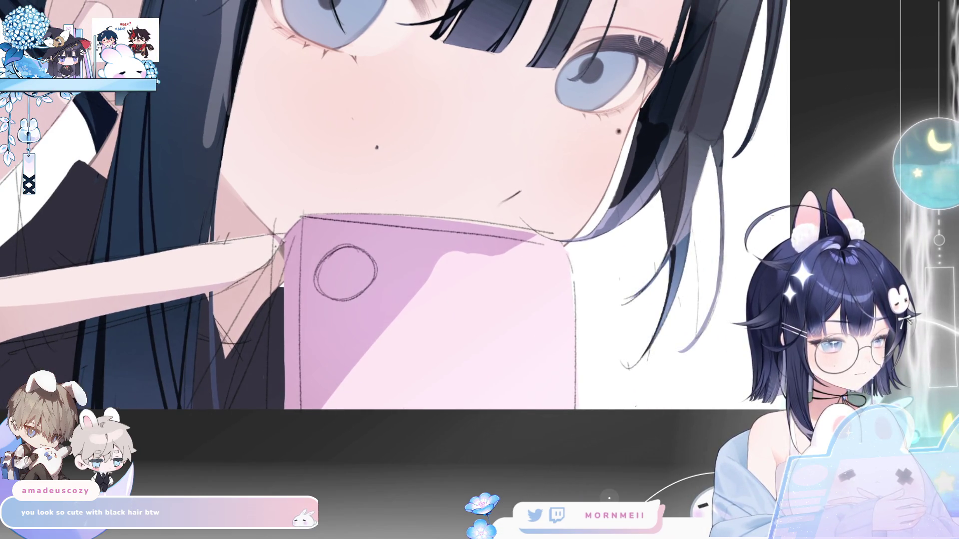
pyautogui.moveTo(303, 217)
pyautogui.mouseDown()
pyautogui.moveTo(429, 370)
pyautogui.moveTo(575, 508)
pyautogui.mouseUp()
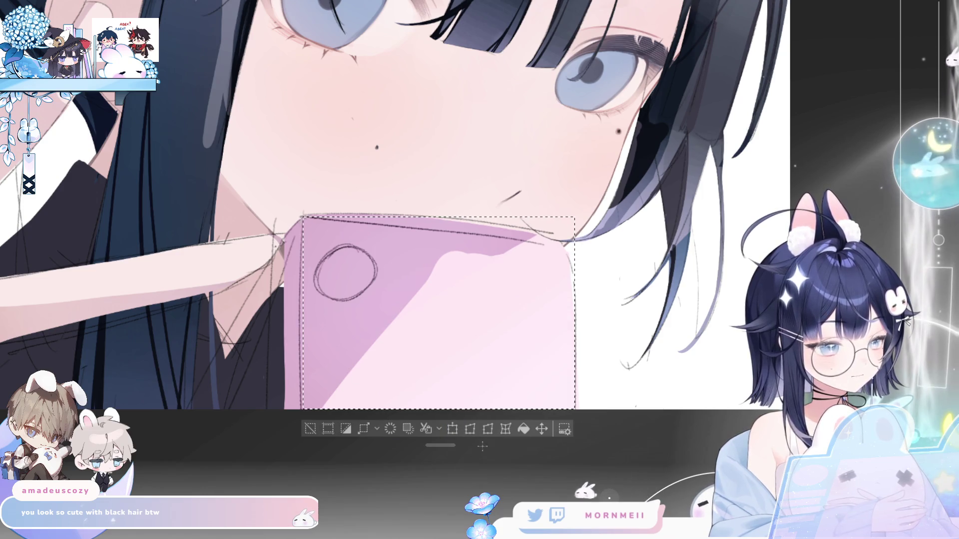
# Fill the card area with flat lavender and skew it into a narrower, tilted card.
pyautogui.click(524, 429)
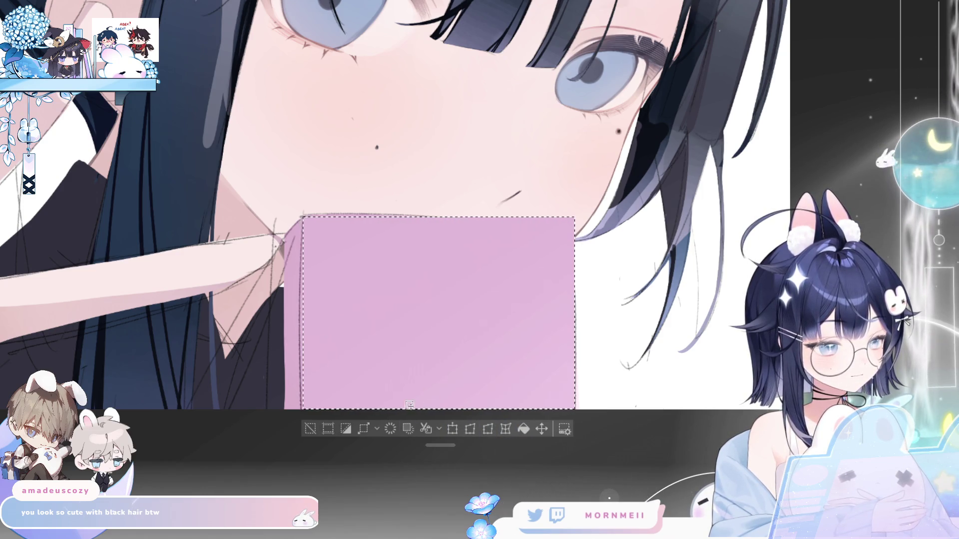
pyautogui.click(310, 428)
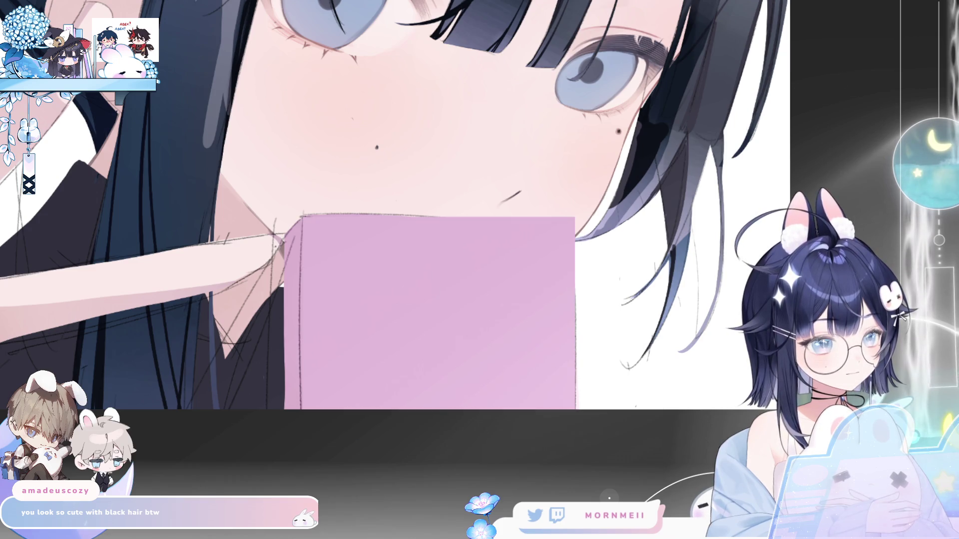
pyautogui.hotkey('ctrl', 't')
pyautogui.moveTo(575, 314)
pyautogui.mouseDown()
pyautogui.moveTo(574, 353)
pyautogui.moveTo(572, 343)
pyautogui.mouseUp()
pyautogui.moveTo(305, 316); pyautogui.dragTo(306, 317)
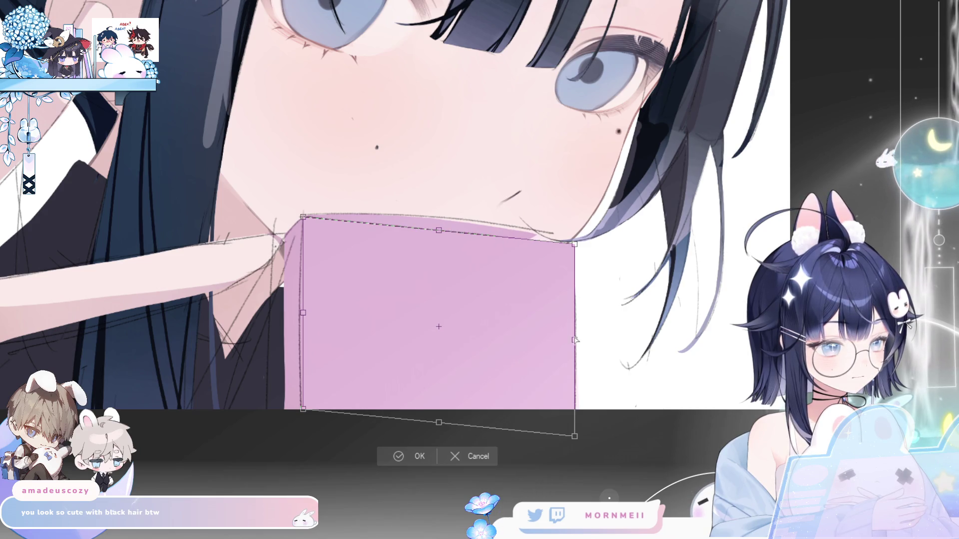
pyautogui.moveTo(303, 312); pyautogui.dragTo(320, 313)
pyautogui.moveTo(575, 340); pyautogui.dragTo(564, 340)
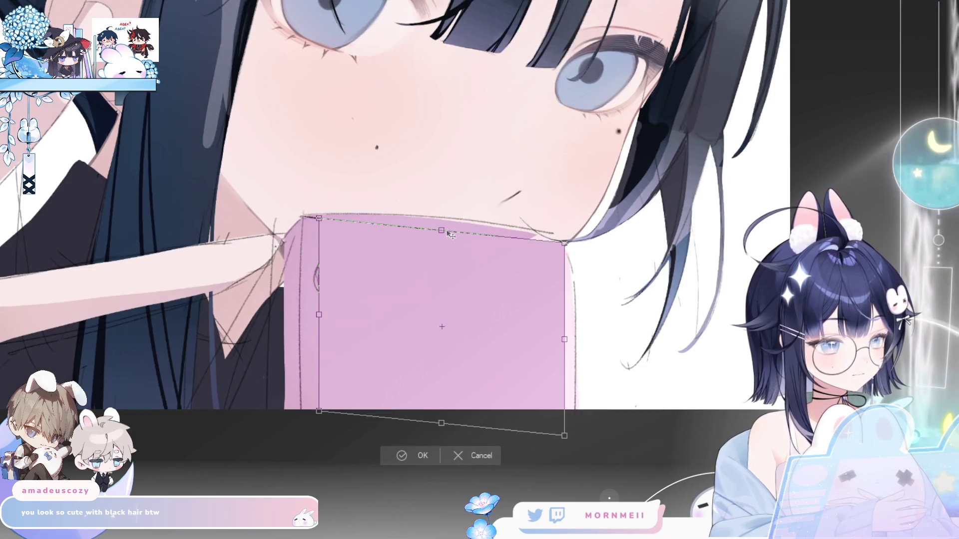
pyautogui.moveTo(450, 234)
pyautogui.mouseDown()
pyautogui.moveTo(444, 222)
pyautogui.moveTo(442, 239)
pyautogui.mouseUp()
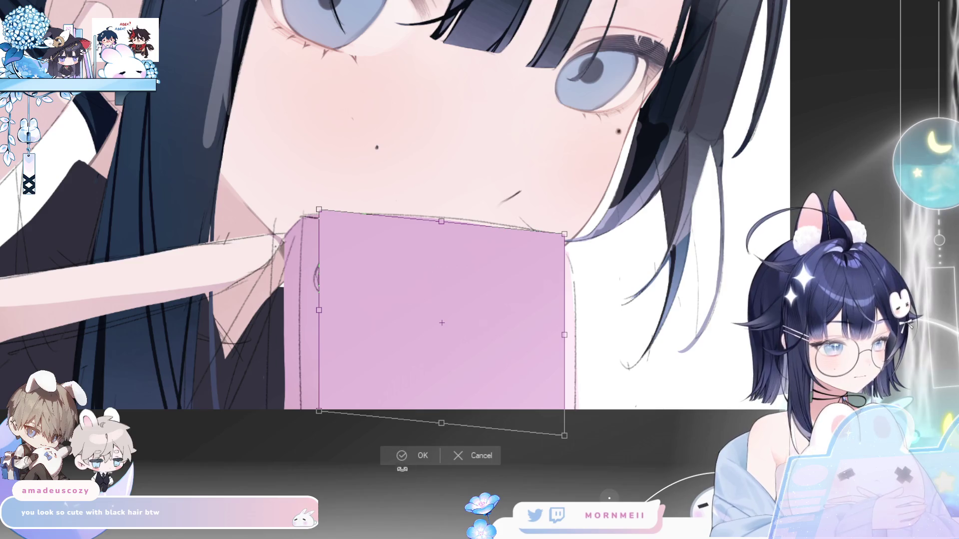
pyautogui.press('Return')
# Remove the leftover pink strip beside the card, checking it in the mirrored view.
pyautogui.press('h')
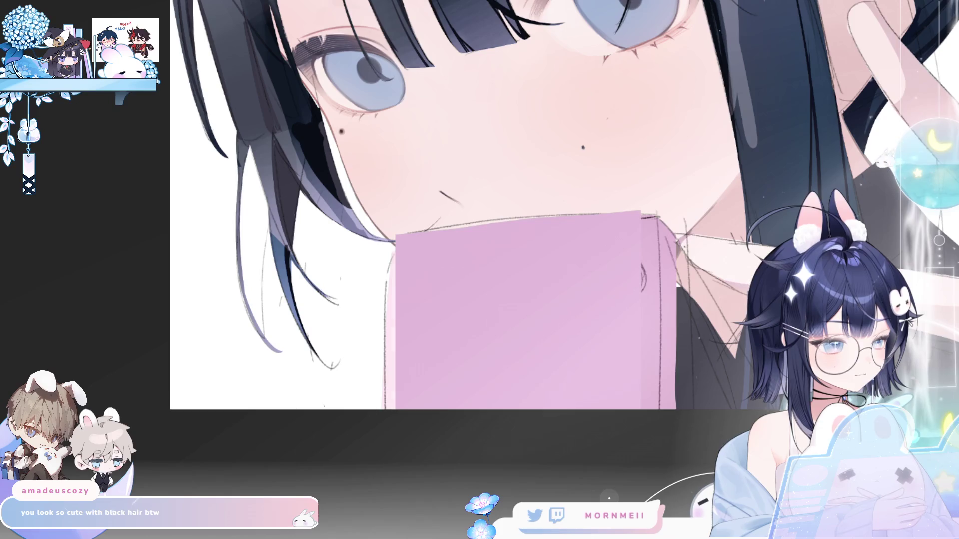
pyautogui.hotkey('ctrl', 'z')
pyautogui.press('h')
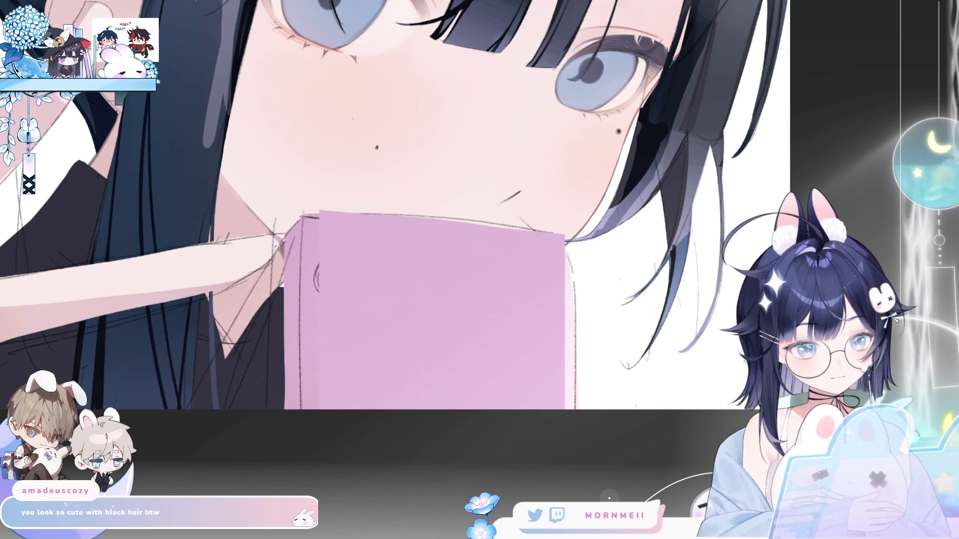
# Lasso and delete the stray card pieces beyond its left and right edges.
pyautogui.moveTo(465, 360)
pyautogui.mouseDown()
pyautogui.moveTo(285, 225)
pyautogui.moveTo(277, 252)
pyautogui.moveTo(235, 289)
pyautogui.mouseUp()
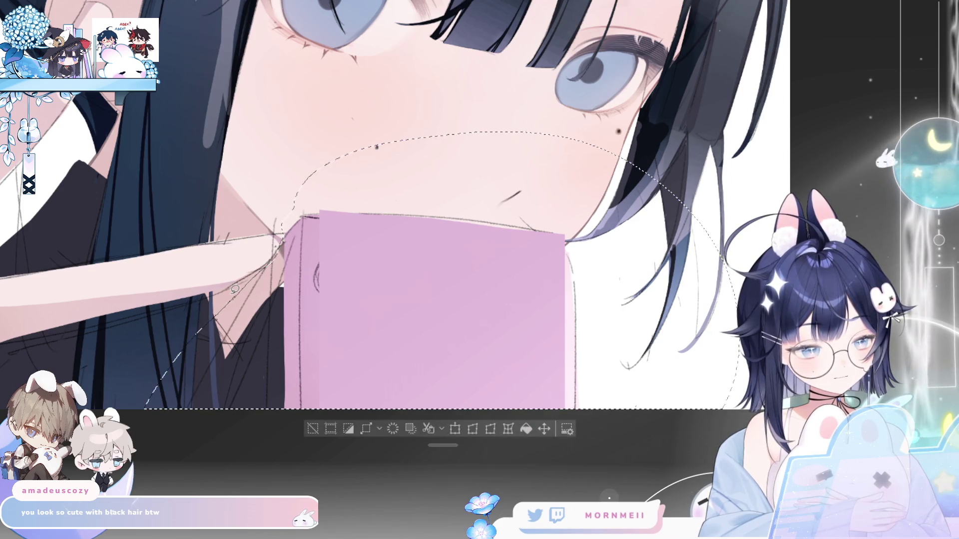
pyautogui.press('Delete')
pyautogui.hotkey('ctrl', 'd')
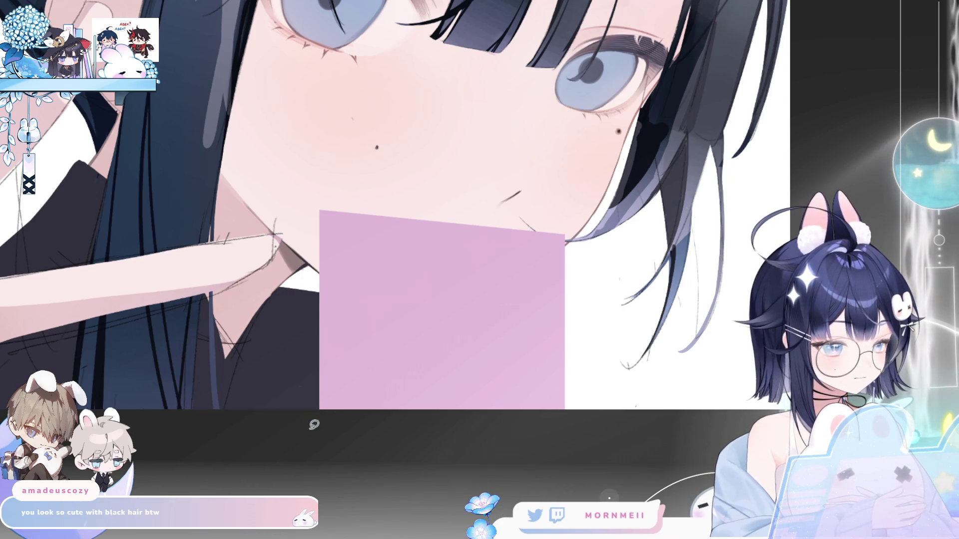
pyautogui.hotkey('ctrl', 'z')
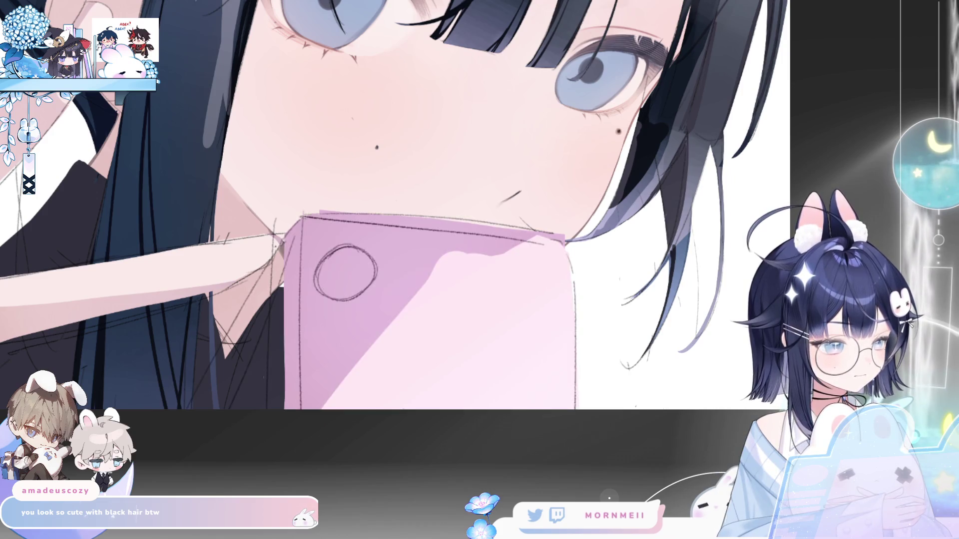
pyautogui.hotkey('ctrl', 'y')
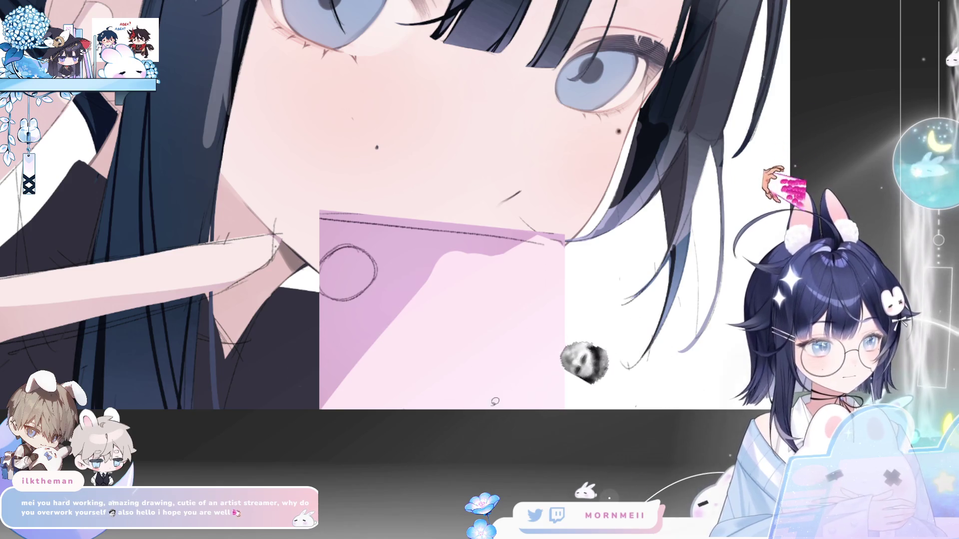
# Compare the card with its shading hidden, then begin slanting its bottom edge right.
pyautogui.hotkey('ctrl', 'y')
pyautogui.hotkey('ctrl', 'z')
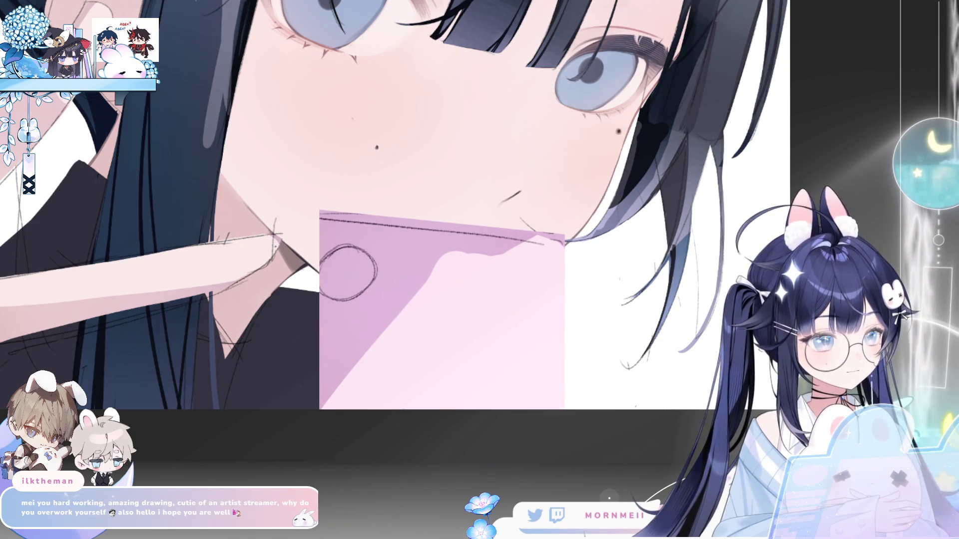
pyautogui.hotkey('ctrl', 't')
pyautogui.moveTo(442, 440); pyautogui.dragTo(485, 440)
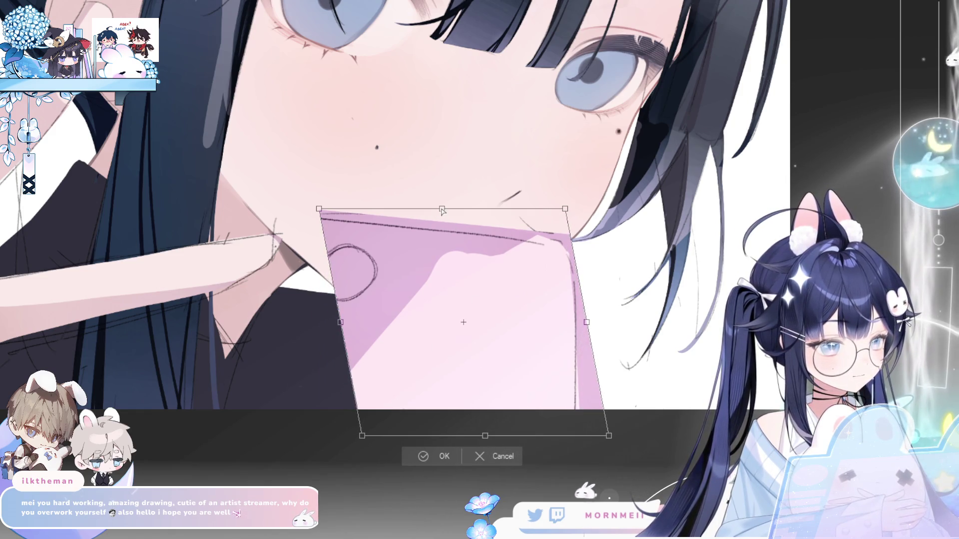
# Commit the card's right-leaning slant and shift the light paper layer down and left.
pyautogui.press('h')
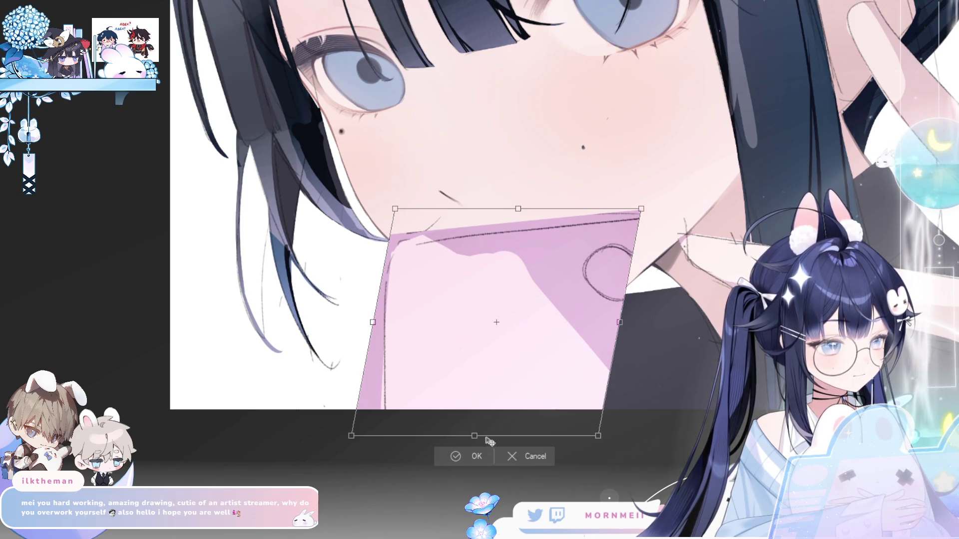
pyautogui.moveTo(521, 212); pyautogui.dragTo(524, 213)
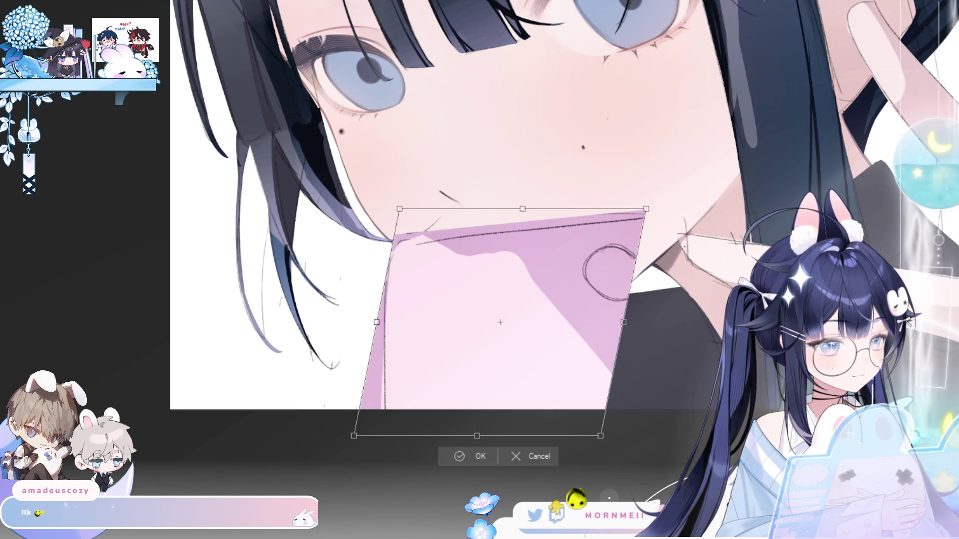
pyautogui.press('h')
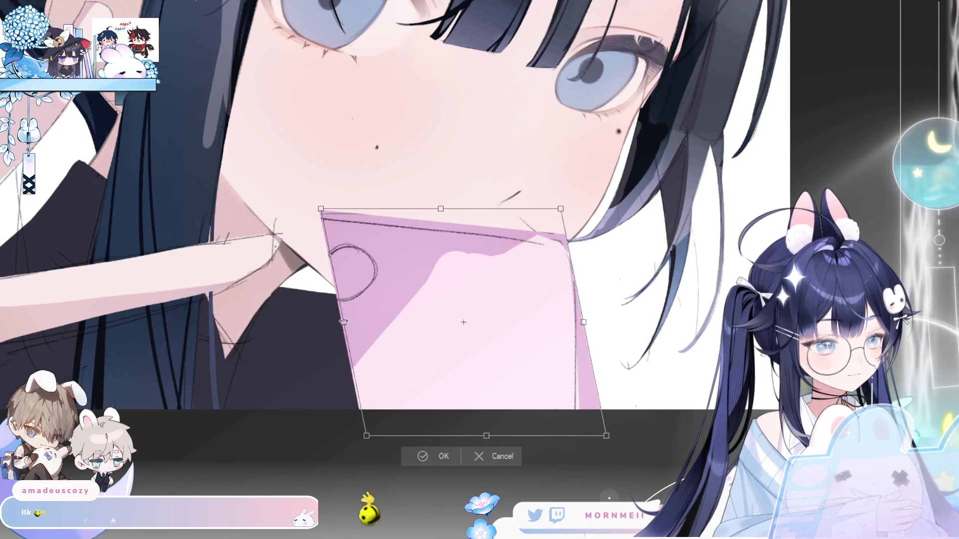
pyautogui.click(456, 456)
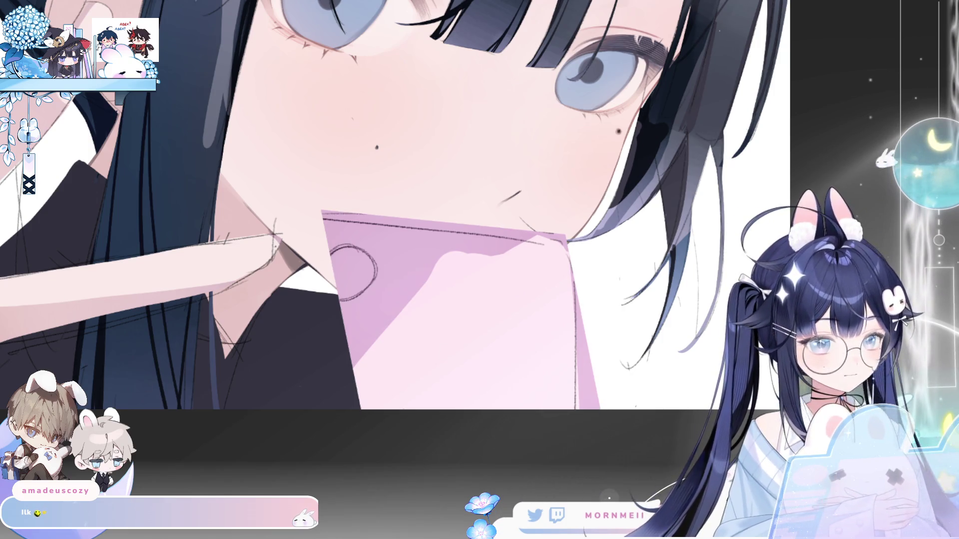
pyautogui.moveTo(539, 313)
pyautogui.mouseDown()
pyautogui.moveTo(520, 316)
pyautogui.moveTo(524, 327)
pyautogui.mouseUp()
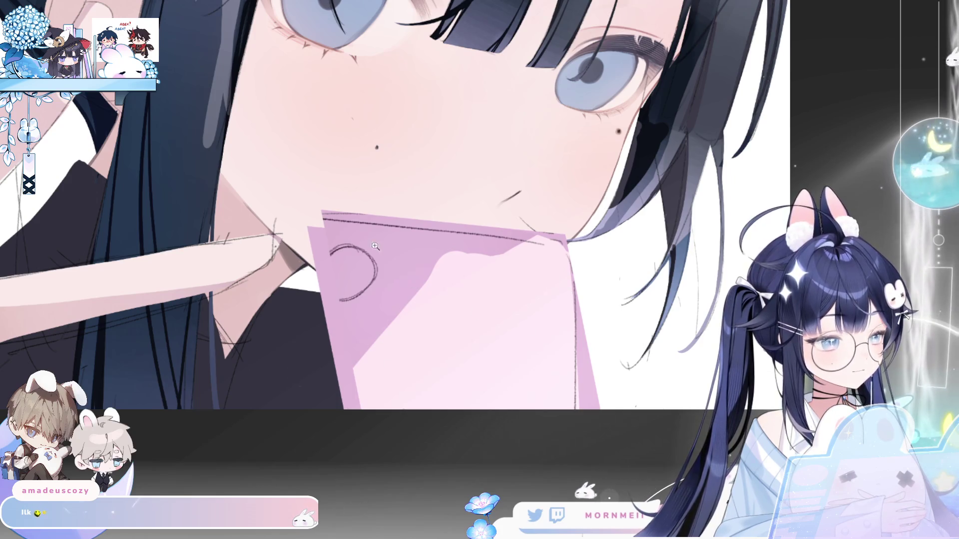
# Zoom in and paint the paper's top-left corner into a sharp point.
pyautogui.scroll(5, 348, 215)
pyautogui.moveTo(247, 219)
pyautogui.mouseDown()
pyautogui.moveTo(220, 257)
pyautogui.moveTo(258, 211)
pyautogui.moveTo(263, 253)
pyautogui.moveTo(252, 220)
pyautogui.moveTo(229, 261)
pyautogui.mouseUp()
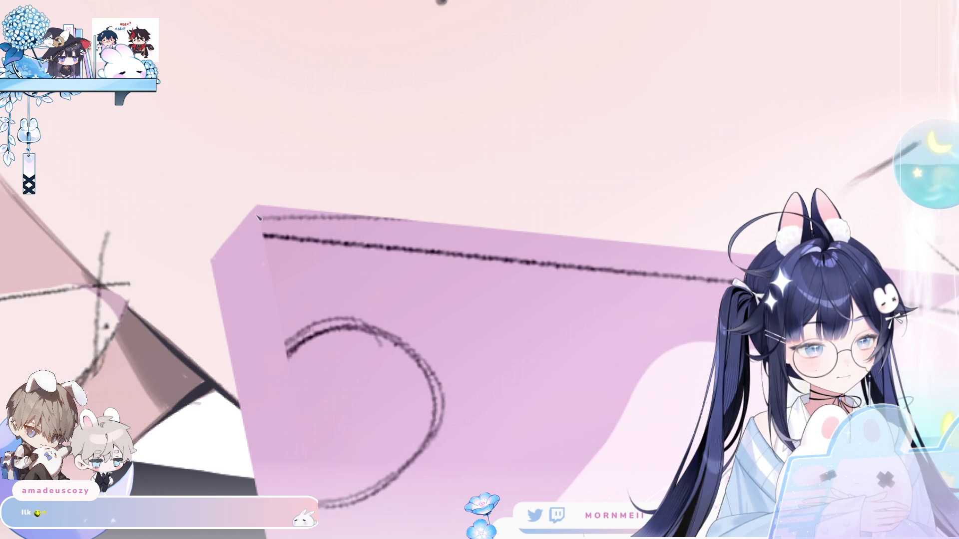
pyautogui.scroll(-5, 224, 286)
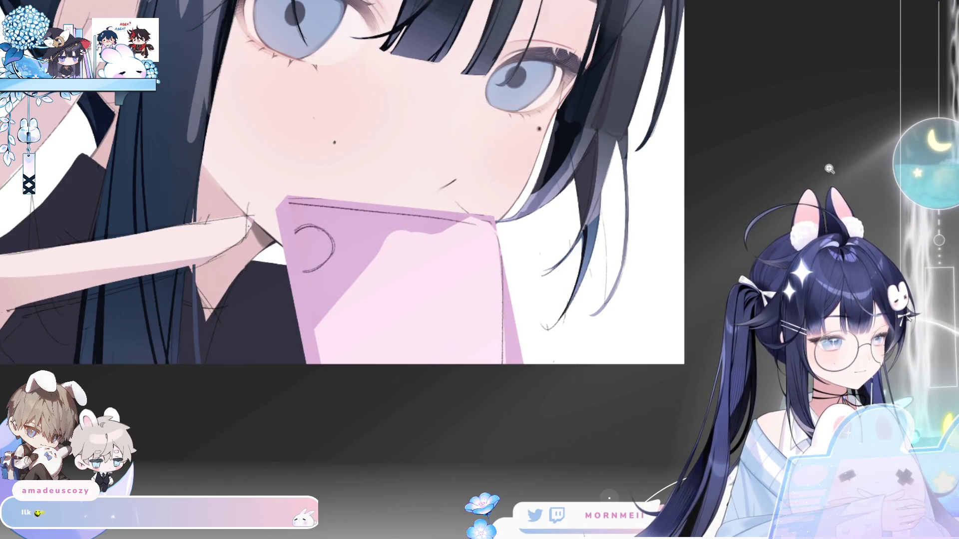
# Erase the dark sketch lines along the card's right and top edges and the circle's top.
pyautogui.moveTo(509, 301); pyautogui.dragTo(519, 373)
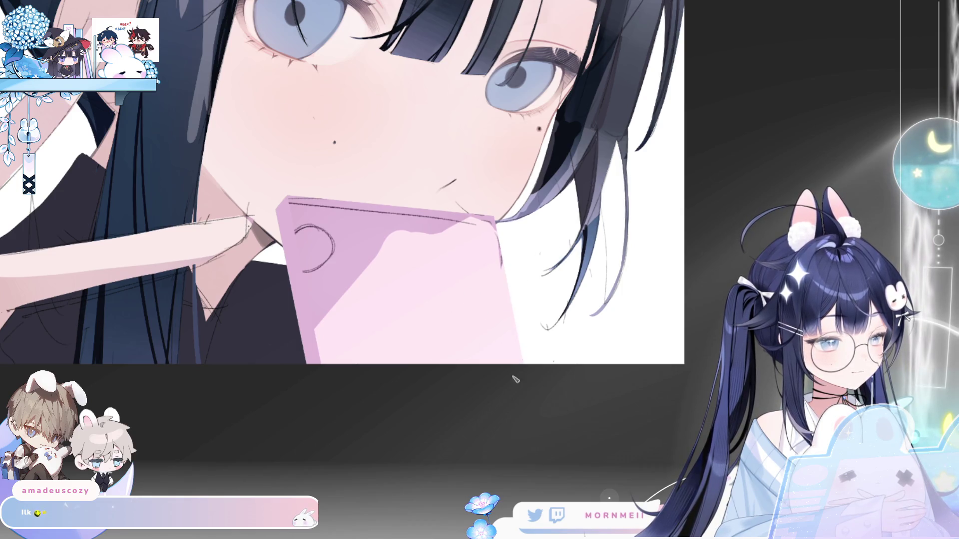
pyautogui.moveTo(420, 232); pyautogui.dragTo(469, 223)
pyautogui.moveTo(400, 224)
pyautogui.mouseDown()
pyautogui.moveTo(470, 216)
pyautogui.moveTo(289, 205)
pyautogui.moveTo(331, 226)
pyautogui.mouseUp()
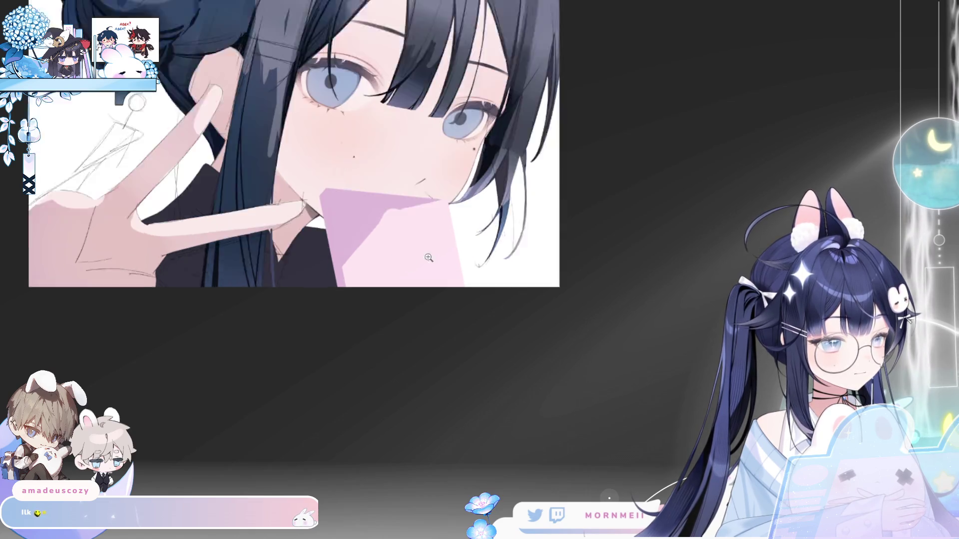
# Taper the pink card into a perspective shape, apply it, and check it mirrored.
pyautogui.hotkey('ctrl', 't')
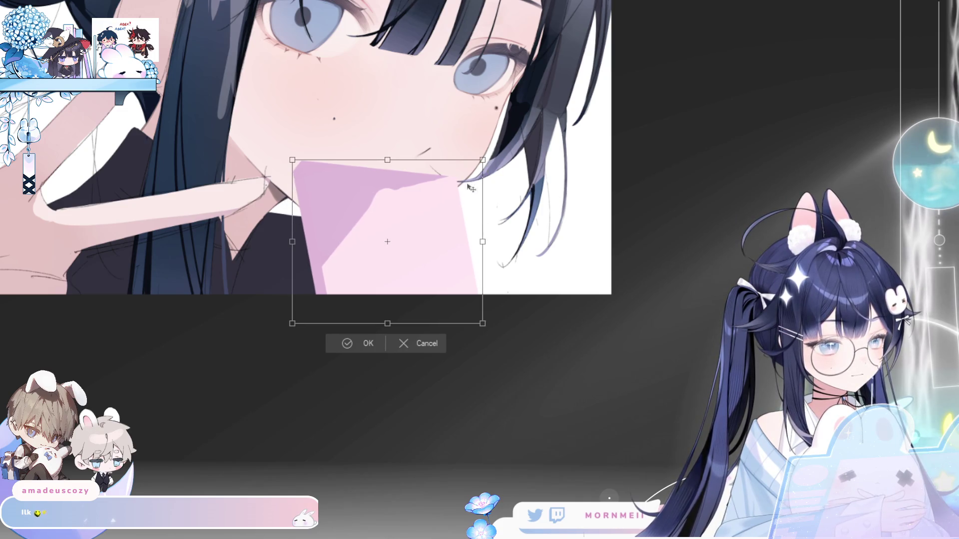
pyautogui.moveTo(488, 159); pyautogui.dragTo(481, 160)
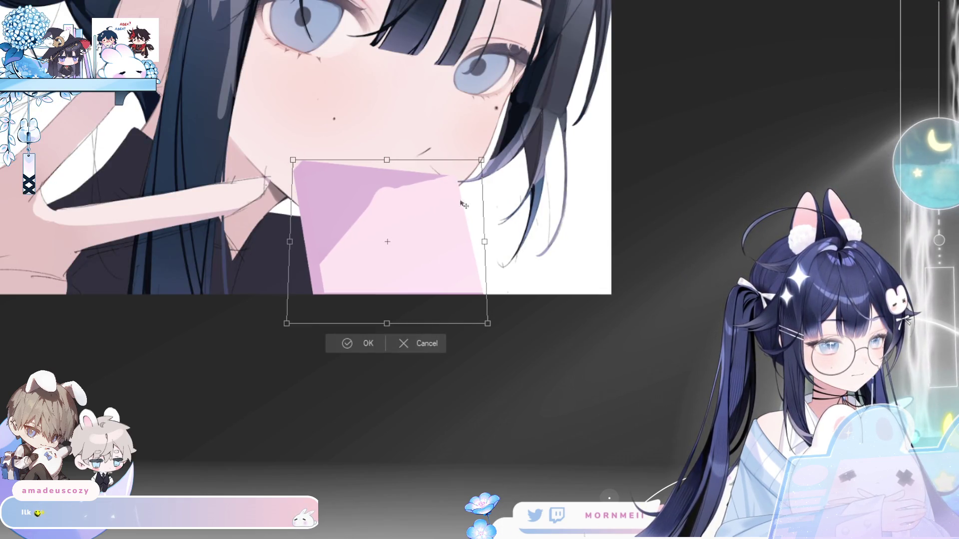
pyautogui.click(345, 345)
pyautogui.hotkey('ctrl', '-')
pyautogui.press('h')
pyautogui.press('h')
pyautogui.click(479, 185)
pyautogui.press('h')
pyautogui.press('h')
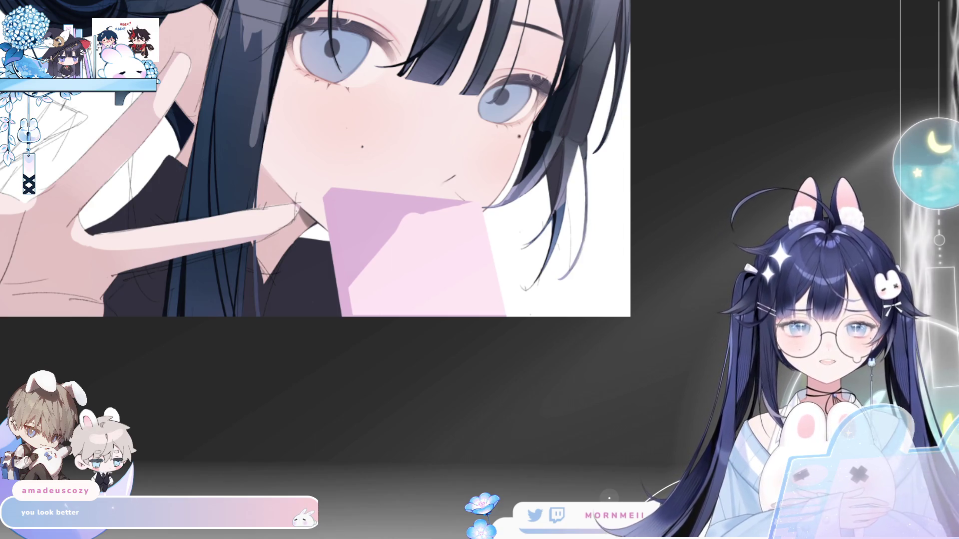
# With a smaller airbrush, soften the shading on the pink card.
pyautogui.click(452, 356)
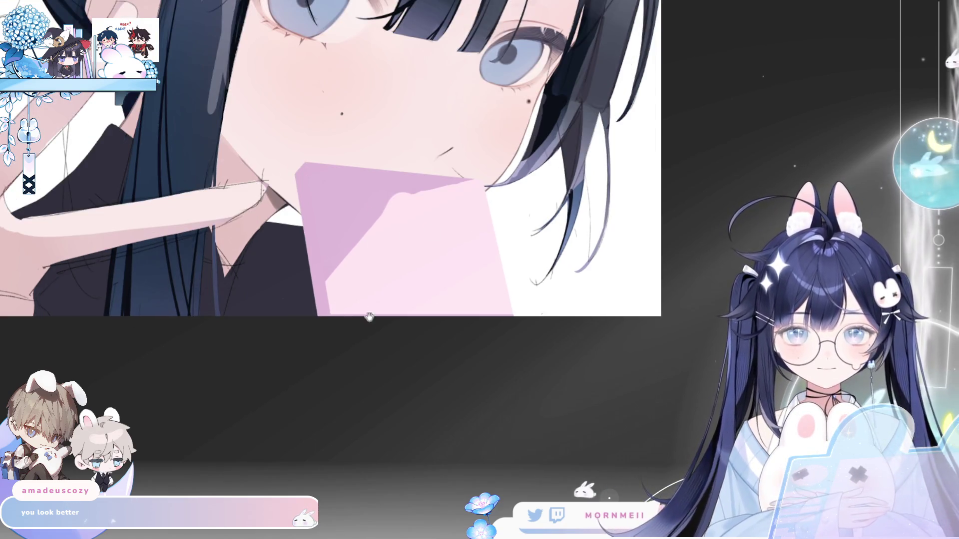
pyautogui.click(369, 313)
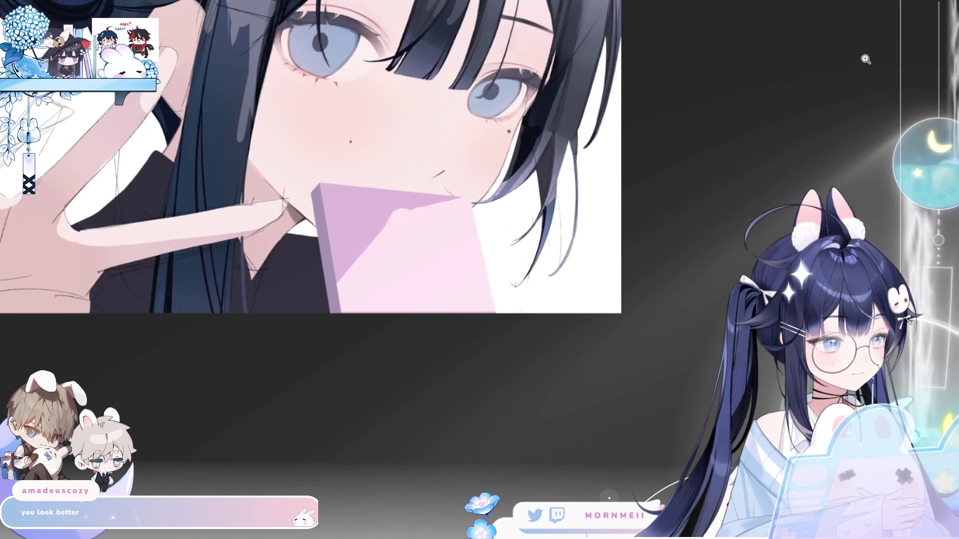
pyautogui.scroll(-1, 498, 213)
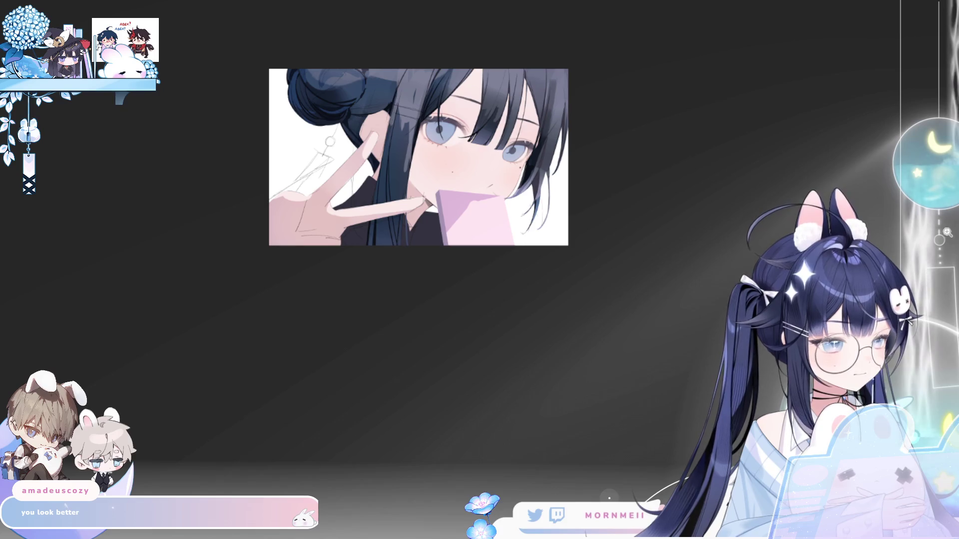
pyautogui.scroll(5, 509, 184)
pyautogui.scroll(3, 263, 254)
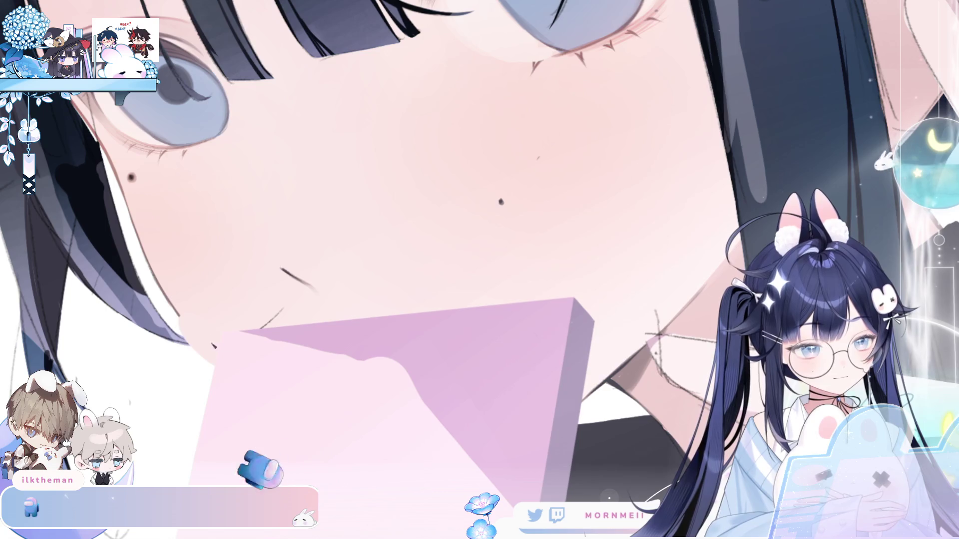
pyautogui.hotkey('ctrl', '0')
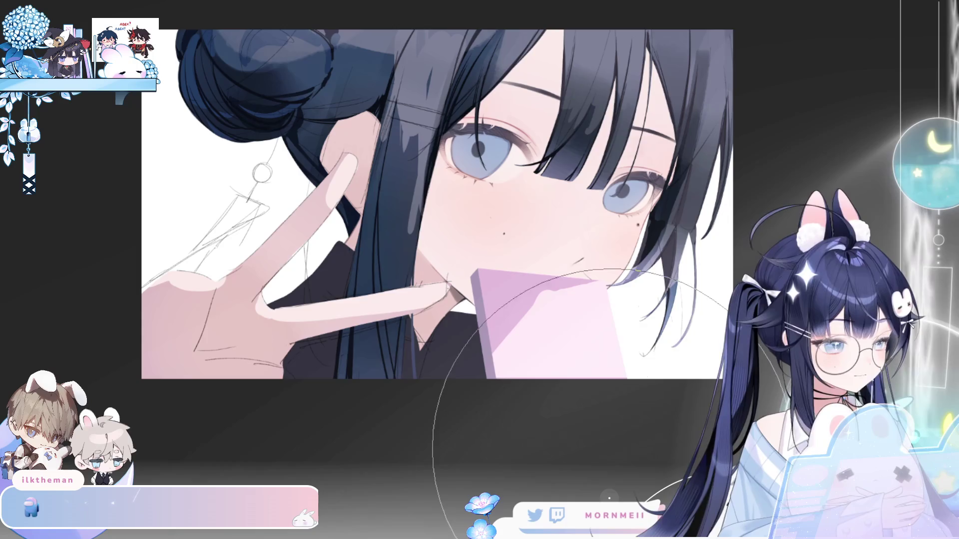
pyautogui.press('h')
pyautogui.press('[')
pyautogui.press('[')
pyautogui.press('[')
pyautogui.moveTo(407, 282)
pyautogui.mouseDown()
pyautogui.moveTo(397, 278)
pyautogui.moveTo(414, 296)
pyautogui.moveTo(390, 325)
pyautogui.mouseUp()
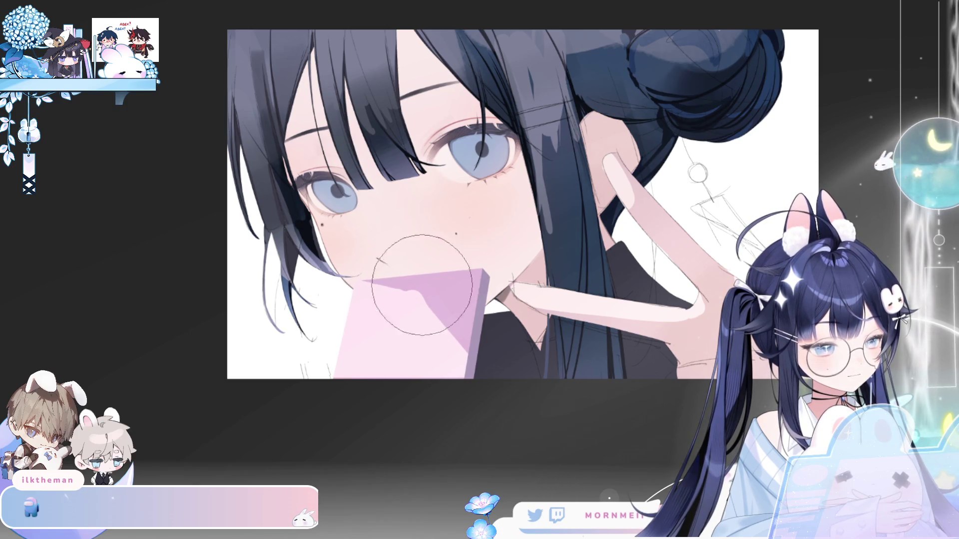
# With a larger brush, lighten and reshape the hair strands right of the face.
pyautogui.press('h')
pyautogui.press(']')
pyautogui.press(']')
pyautogui.press(']')
pyautogui.moveTo(742, 332); pyautogui.dragTo(674, 427)
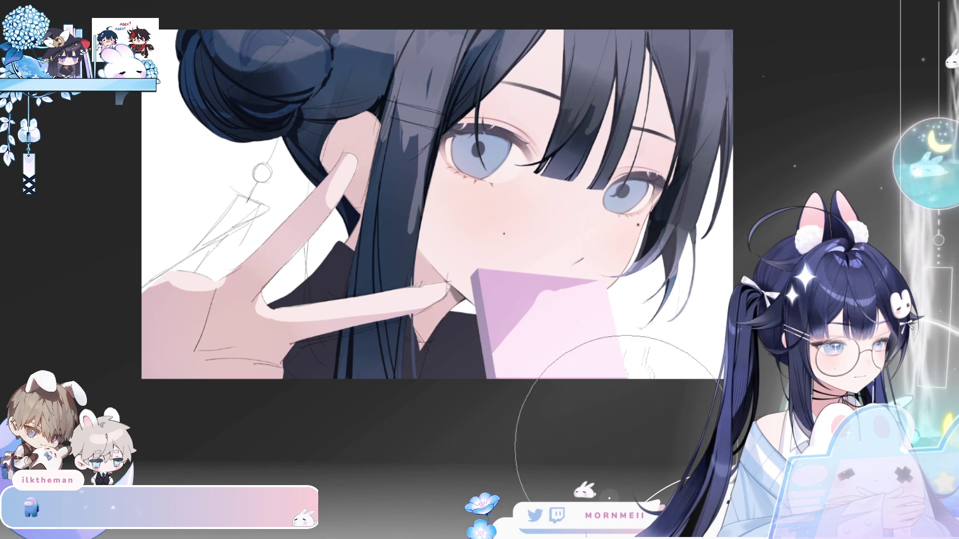
pyautogui.press('h')
# Erase stray sketch marks in the lower left, then review the whole artwork mirrored.
pyautogui.moveTo(331, 368)
pyautogui.mouseDown()
pyautogui.moveTo(300, 364)
pyautogui.moveTo(300, 381)
pyautogui.mouseUp()
pyautogui.press('h')
pyautogui.press('h')
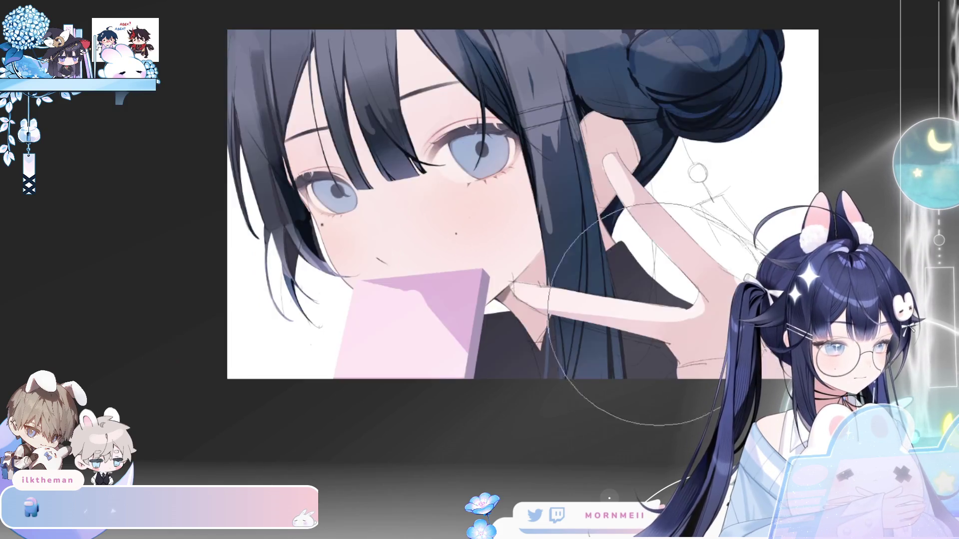
pyautogui.scroll(-3, 589, 381)
pyautogui.press('h')
pyautogui.scroll(4, 342, 295)
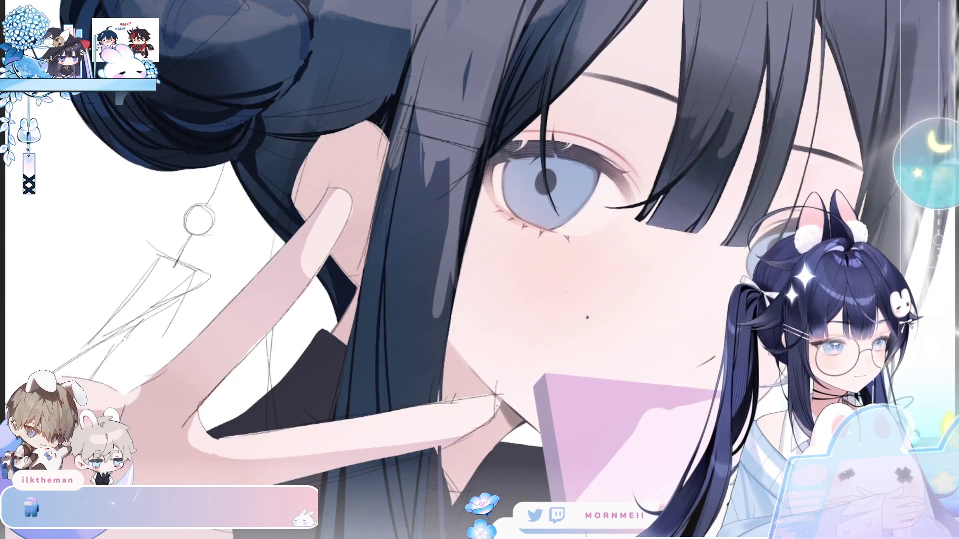
pyautogui.press('h')
pyautogui.press('h')
pyautogui.moveTo(479, 269); pyautogui.dragTo(267, 211)
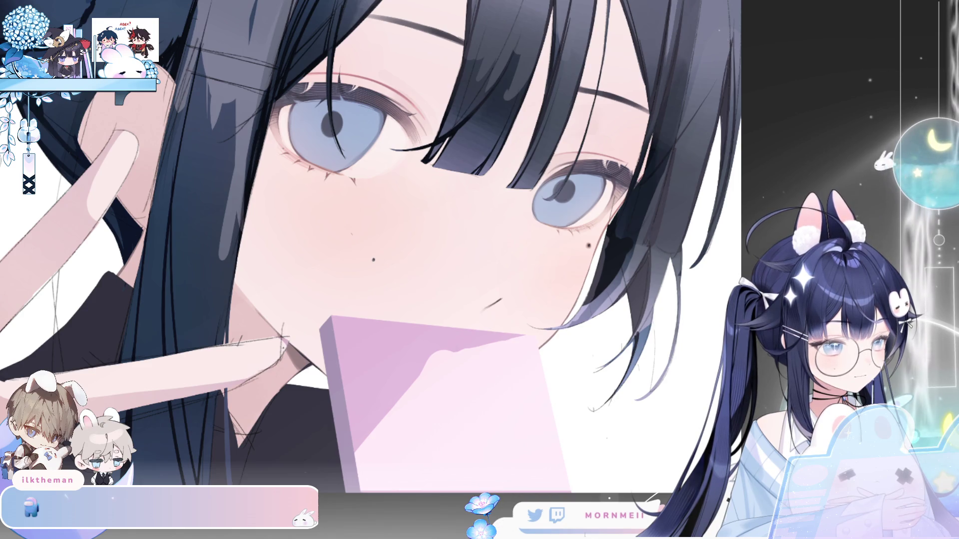
pyautogui.hotkey('ctrl', '0')
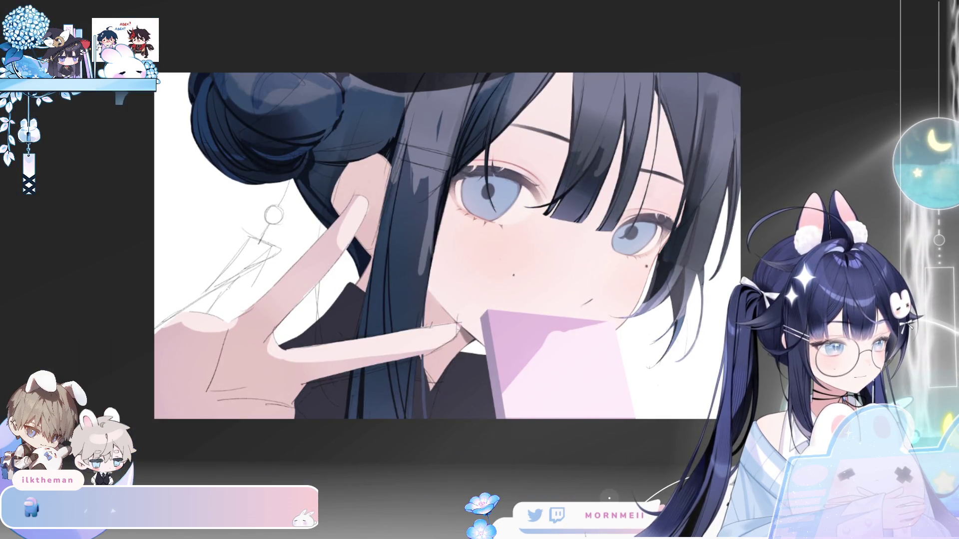
# Compare with the pink card and V-sign hand hidden, ending with glasses, hand and card visible.
pyautogui.press('h')
pyautogui.press('h')
pyautogui.hotkey('ctrl', '-')
pyautogui.hotkey('ctrl', '-')
pyautogui.press('h')
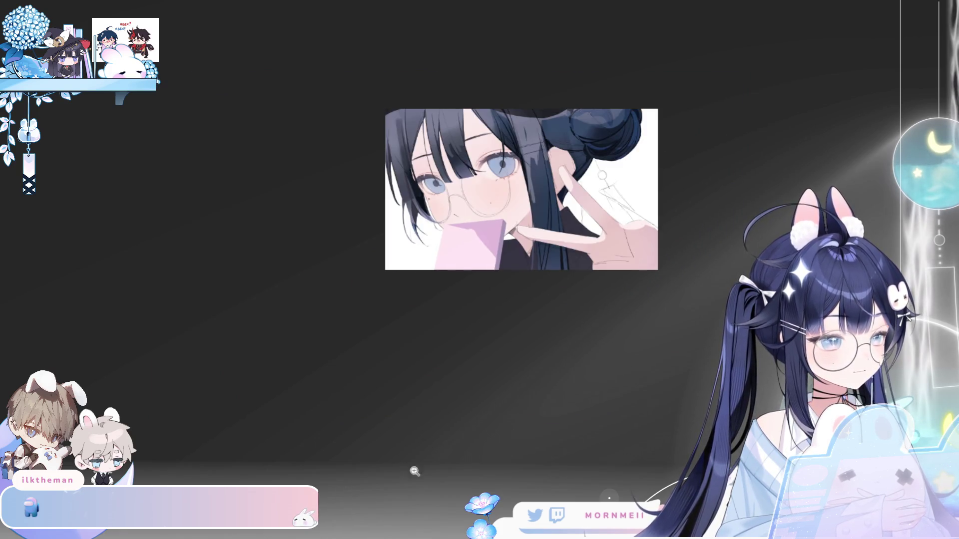
pyautogui.press('h')
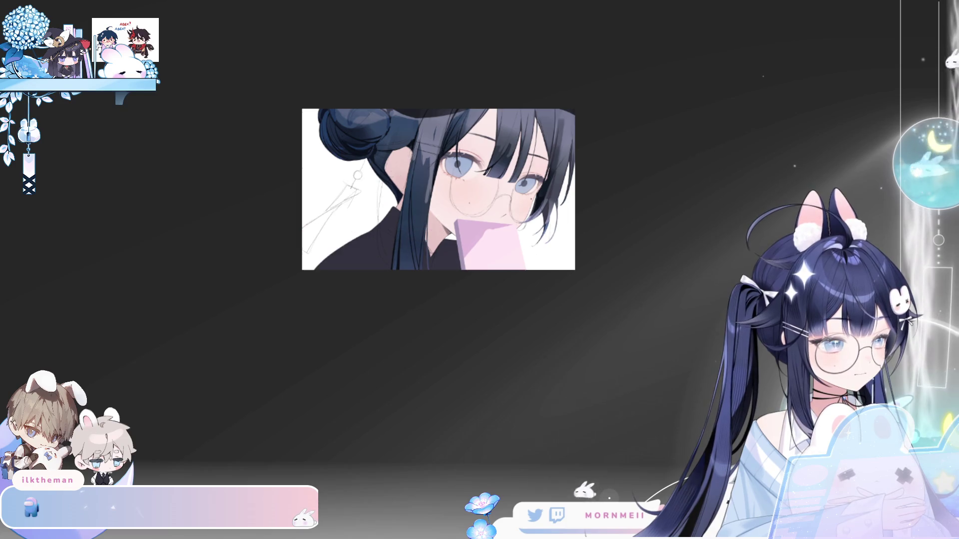
pyautogui.hotkey('ctrl', 'z')
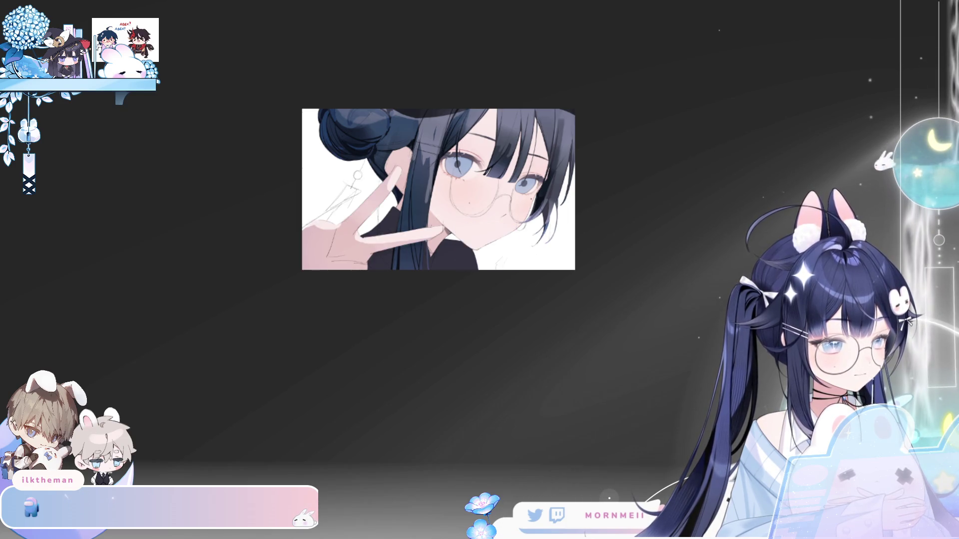
pyautogui.hotkey('ctrl', 'y')
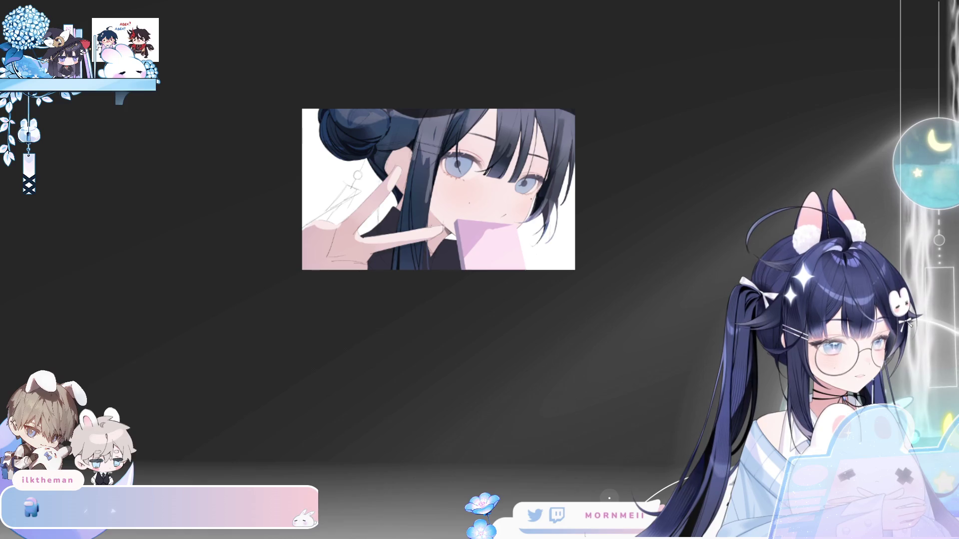
pyautogui.hotkey('ctrl', 'z')
pyautogui.hotkey('ctrl', 'z')
pyautogui.hotkey('ctrl', 'y')
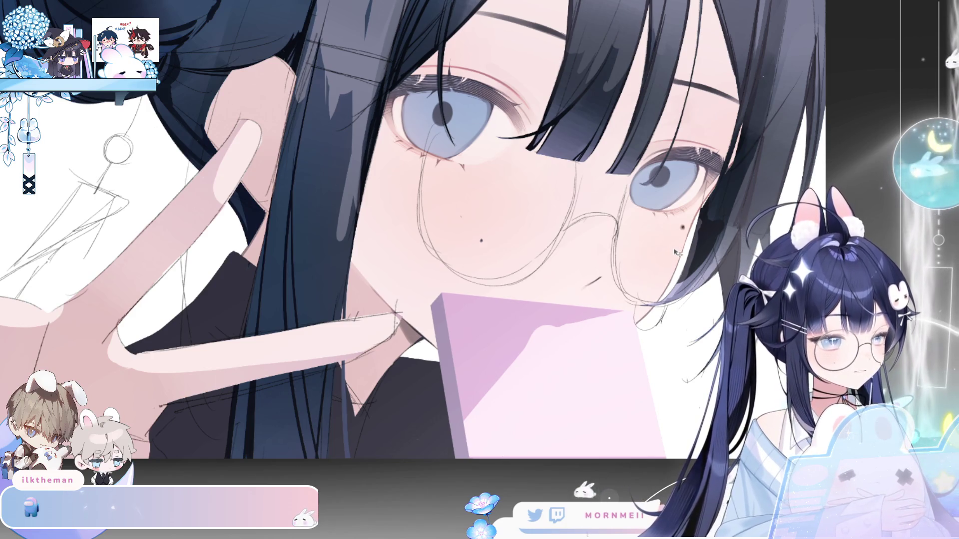
pyautogui.press('h')
pyautogui.press('h')
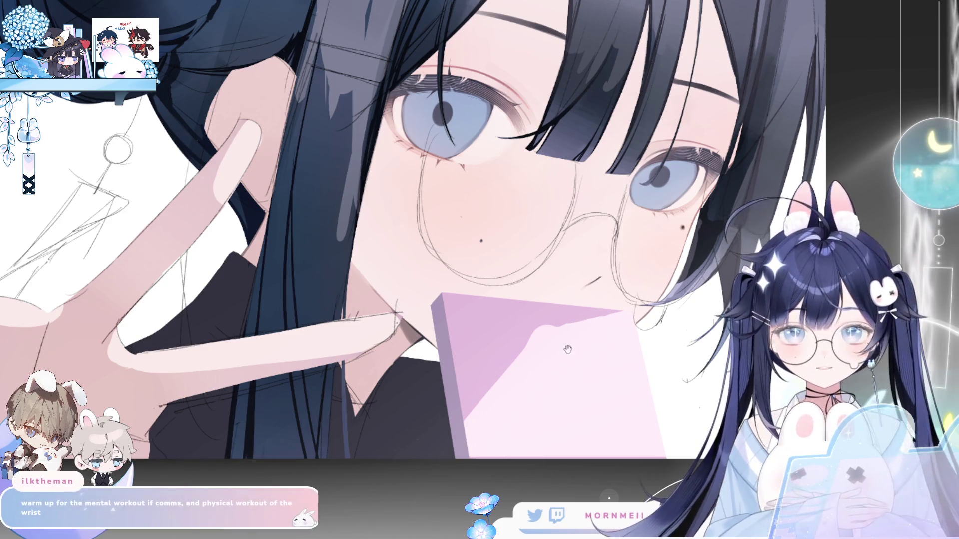
pyautogui.moveTo(468, 414); pyautogui.dragTo(345, 462)
pyautogui.scroll(-5, 507, 333)
pyautogui.press('h')
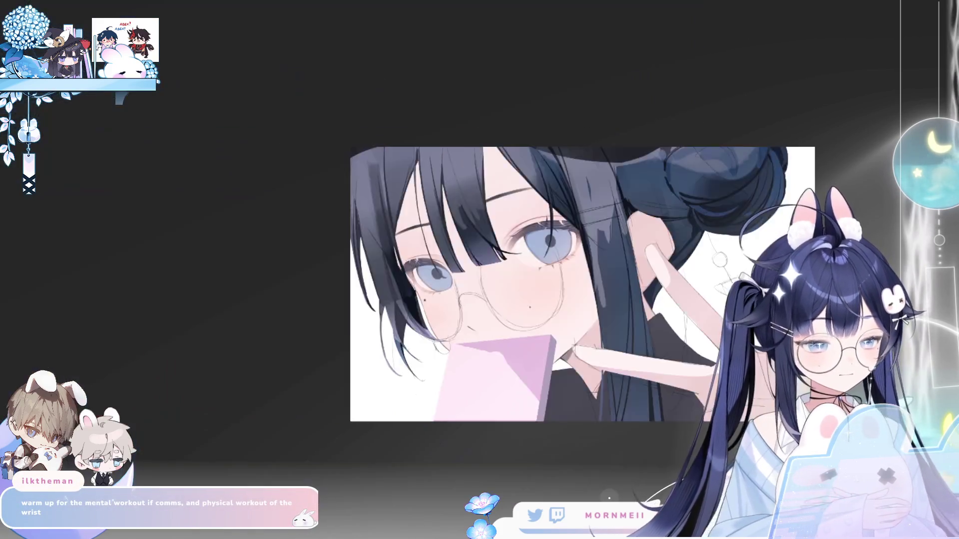
pyautogui.press('h')
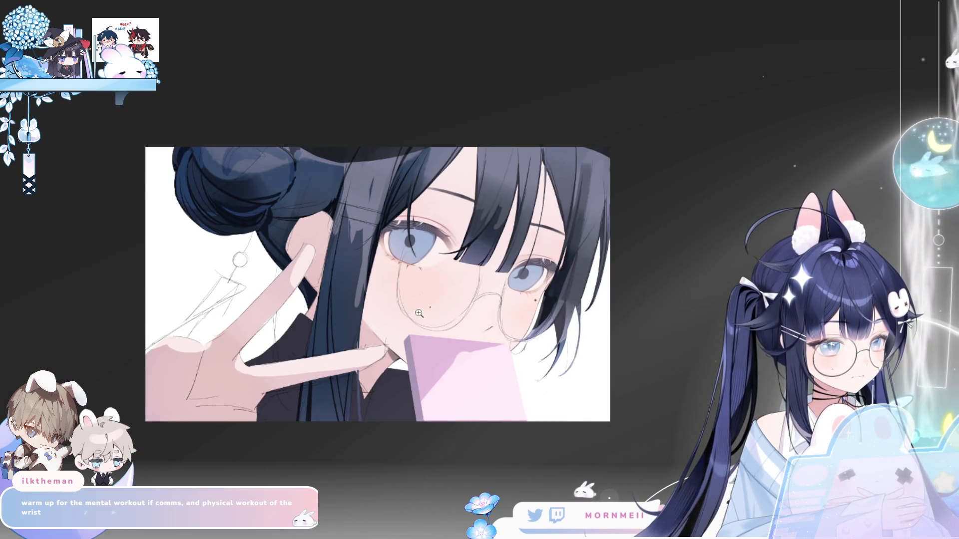
pyautogui.scroll(2, 543, 321)
pyautogui.press('h')
pyautogui.press('h')
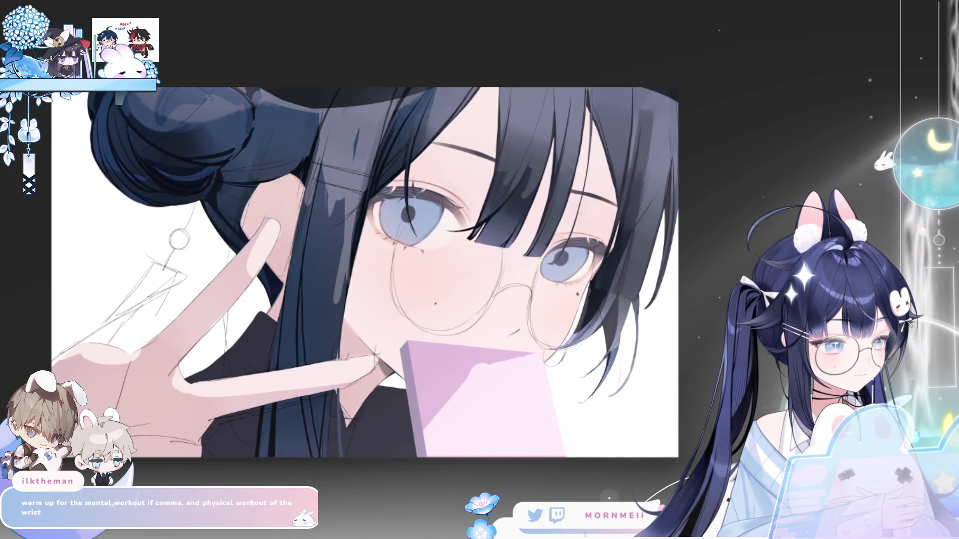
pyautogui.scroll(2, 483, 311)
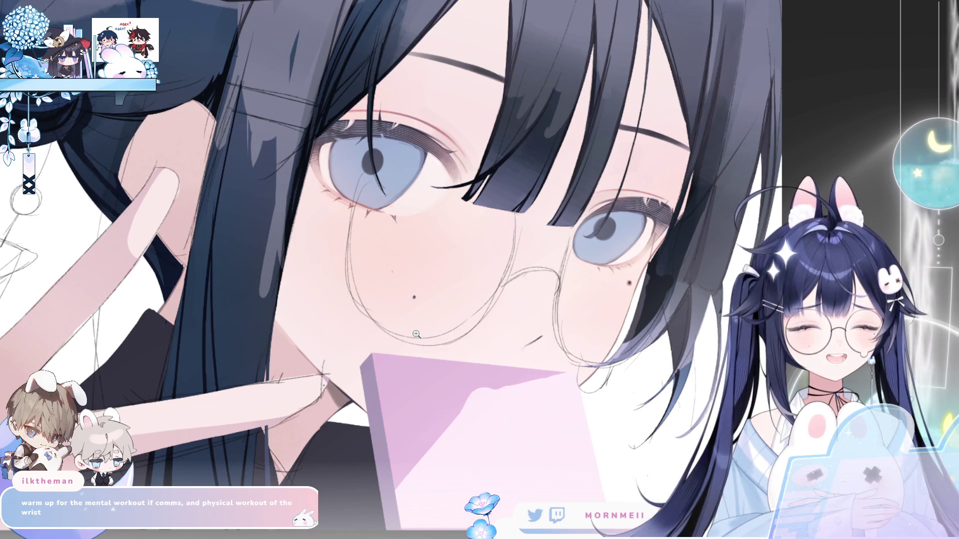
pyautogui.press('h')
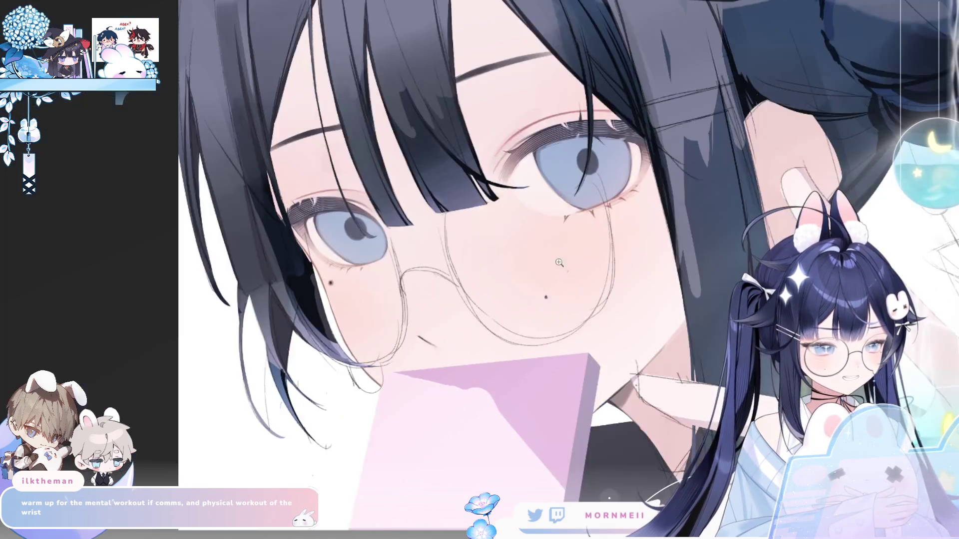
pyautogui.press('h')
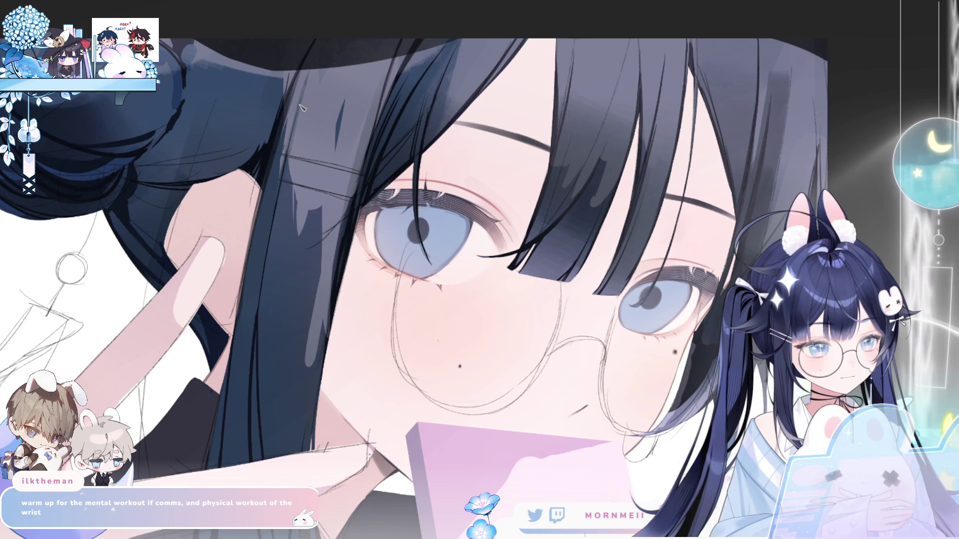
# Zoom out to the whole portrait and flip it horizontally back and forth to spot errors.
pyautogui.hotkey('ctrl', '0')
pyautogui.press('h')
pyautogui.press('h')
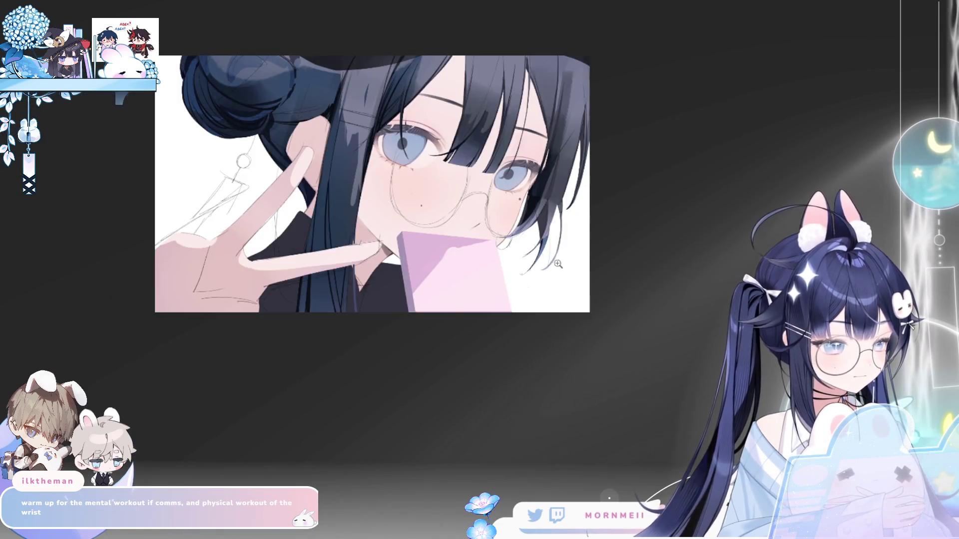
pyautogui.scroll(3, 549, 215)
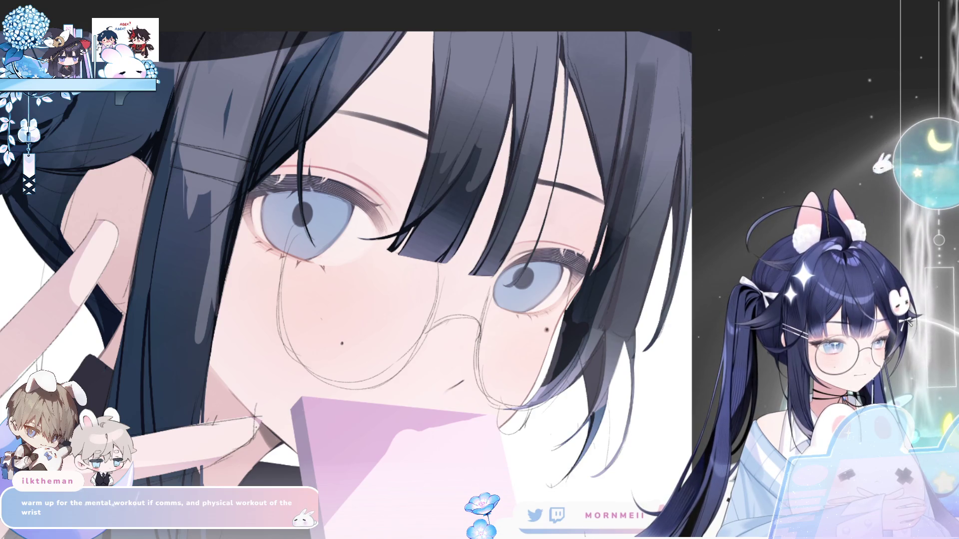
pyautogui.press('h')
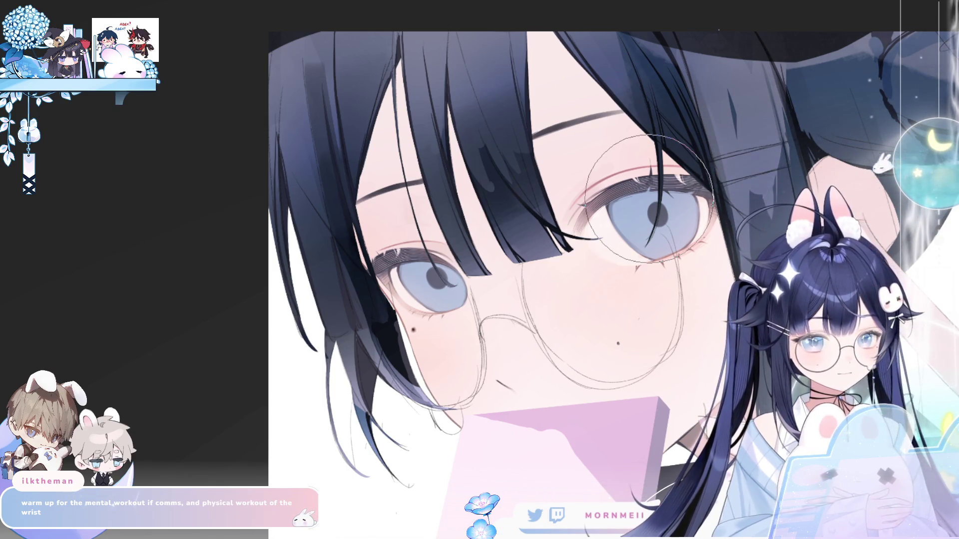
pyautogui.press('h')
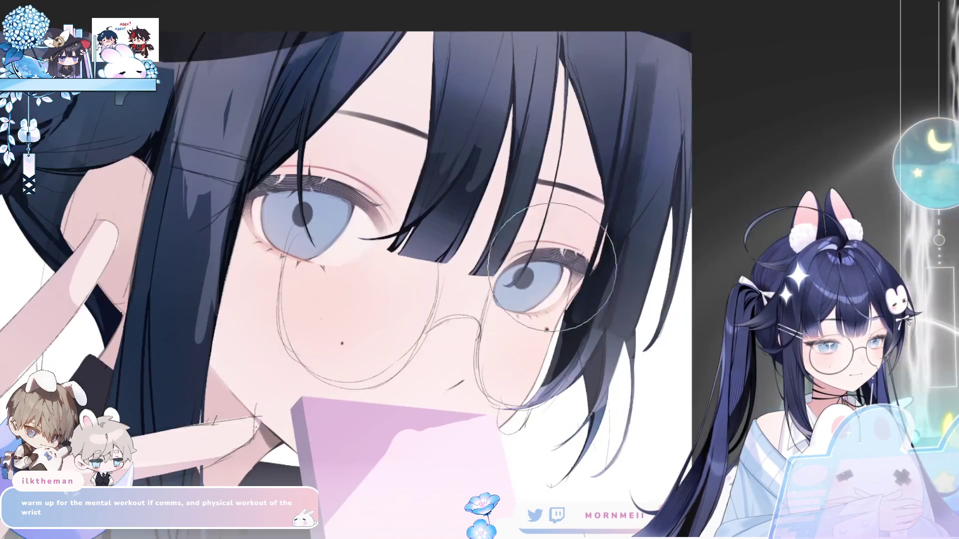
pyautogui.scroll(-2, 506, 300)
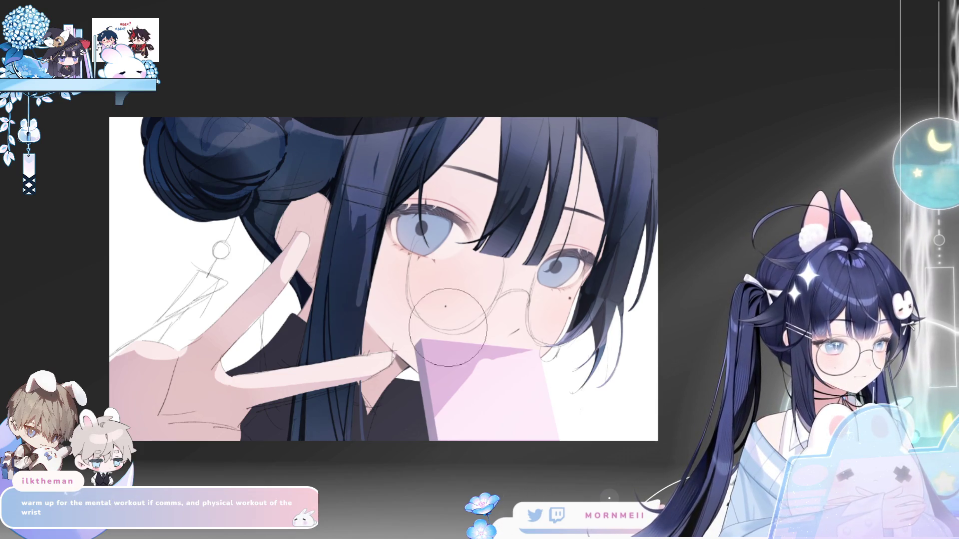
pyautogui.press('h')
pyautogui.press('h')
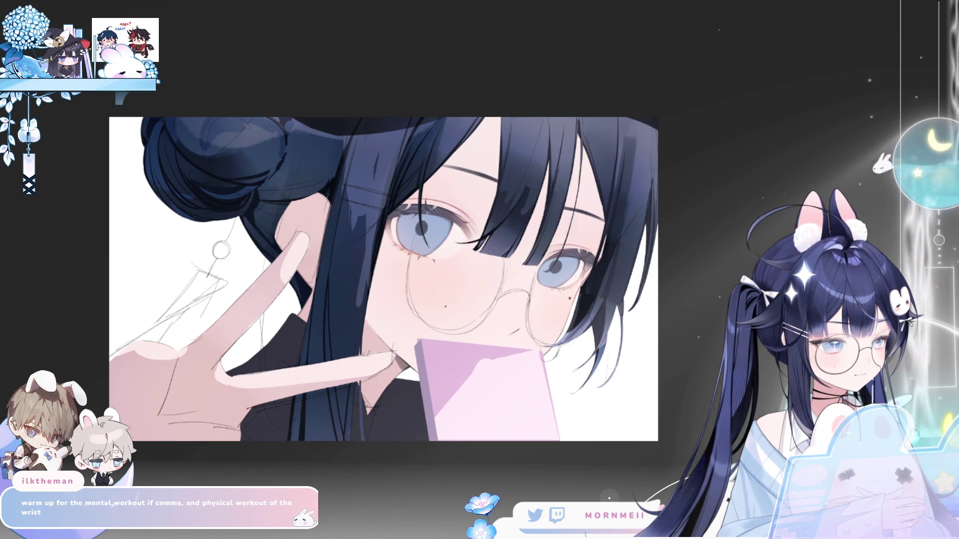
pyautogui.press('h')
pyautogui.press('h')
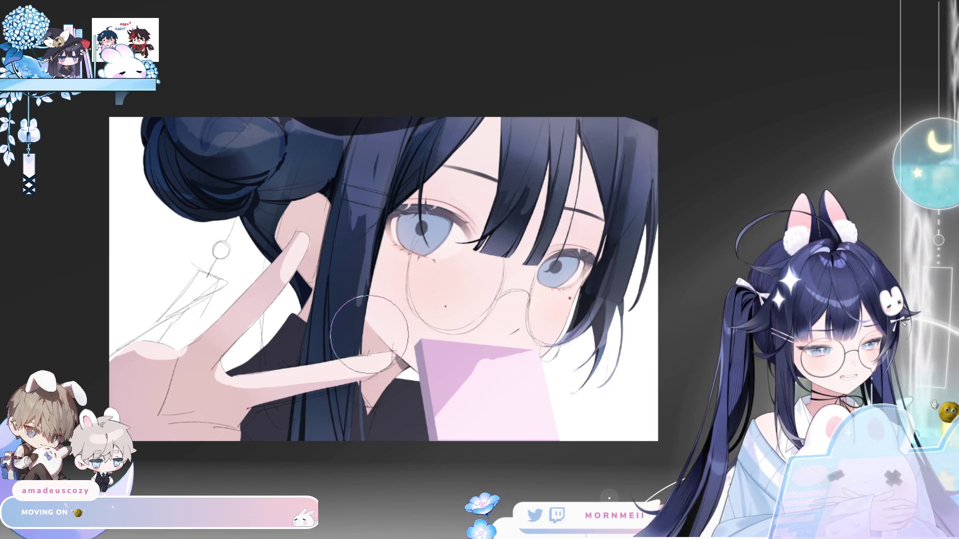
# Airbrush soft pink shading across the cheek under the eye, checking it mirrored.
pyautogui.scroll(2, 240, 329)
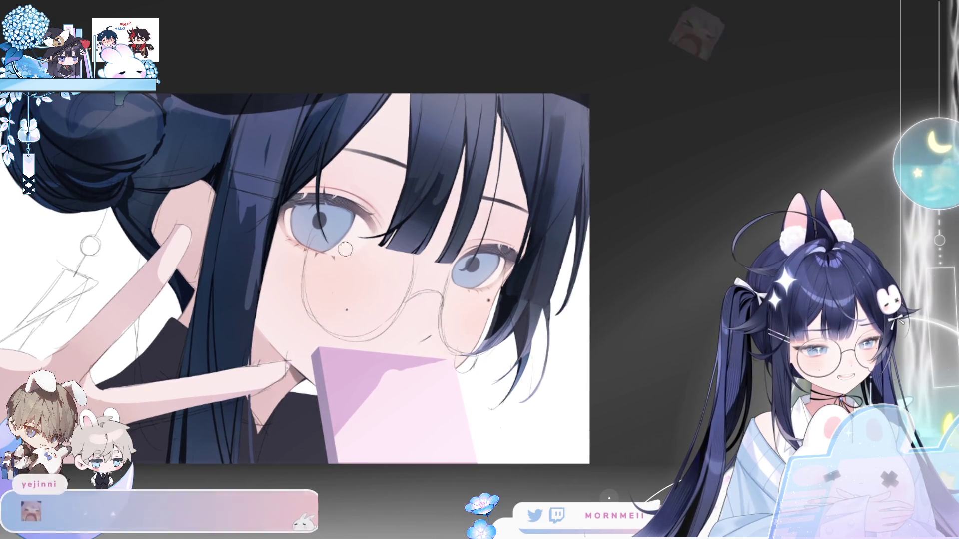
pyautogui.moveTo(347, 295)
pyautogui.mouseDown()
pyautogui.moveTo(300, 280)
pyautogui.moveTo(317, 252)
pyautogui.mouseUp()
pyautogui.press('h')
pyautogui.press('h')
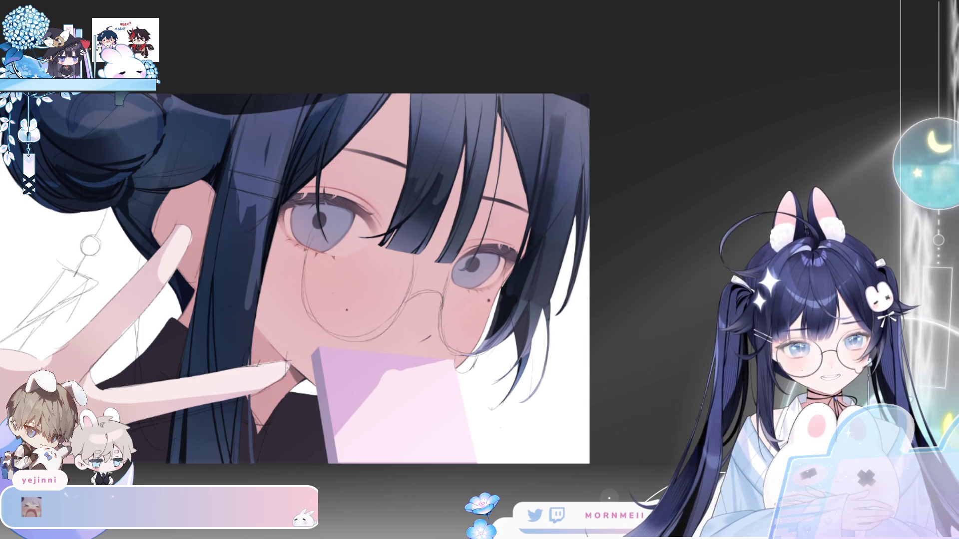
pyautogui.press('h')
pyautogui.press('h')
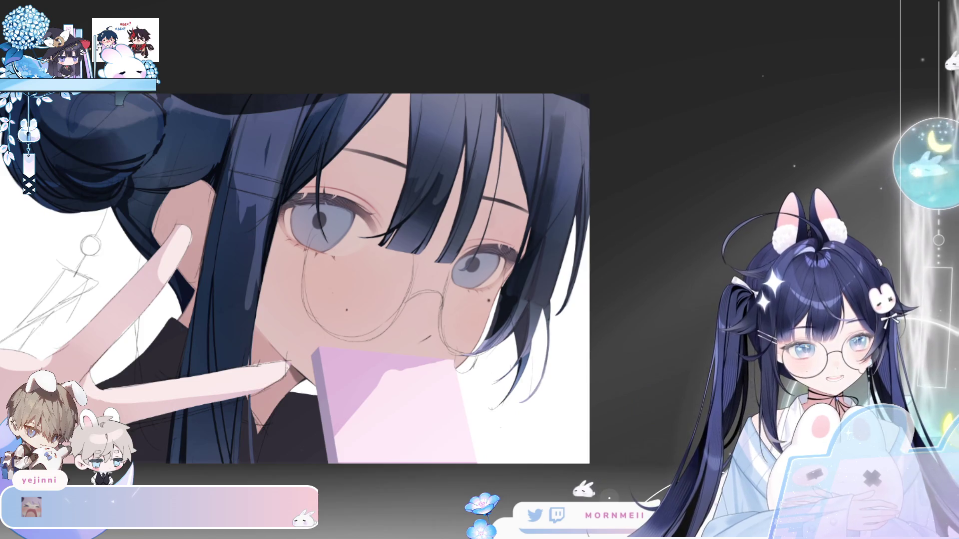
pyautogui.hotkey('ctrl', '0')
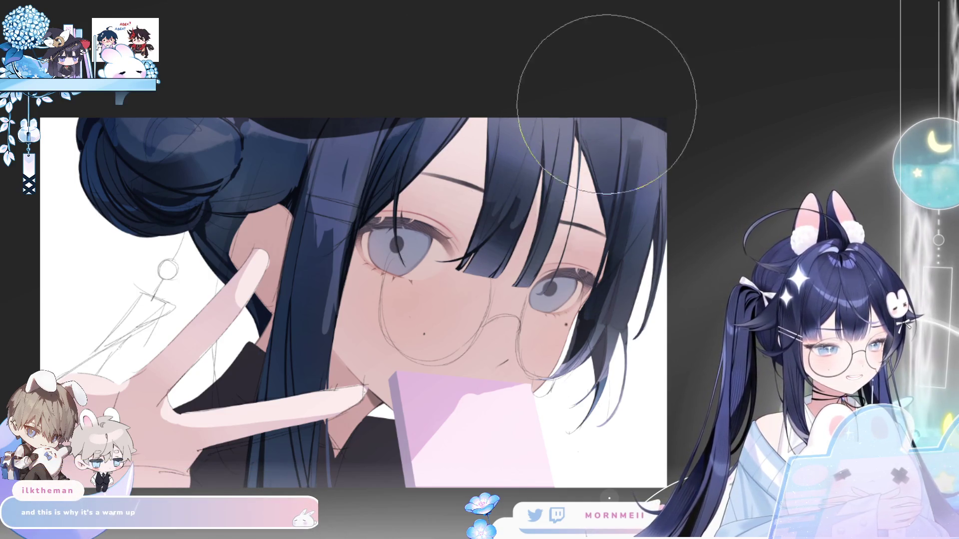
pyautogui.press('m')
pyautogui.press('m')
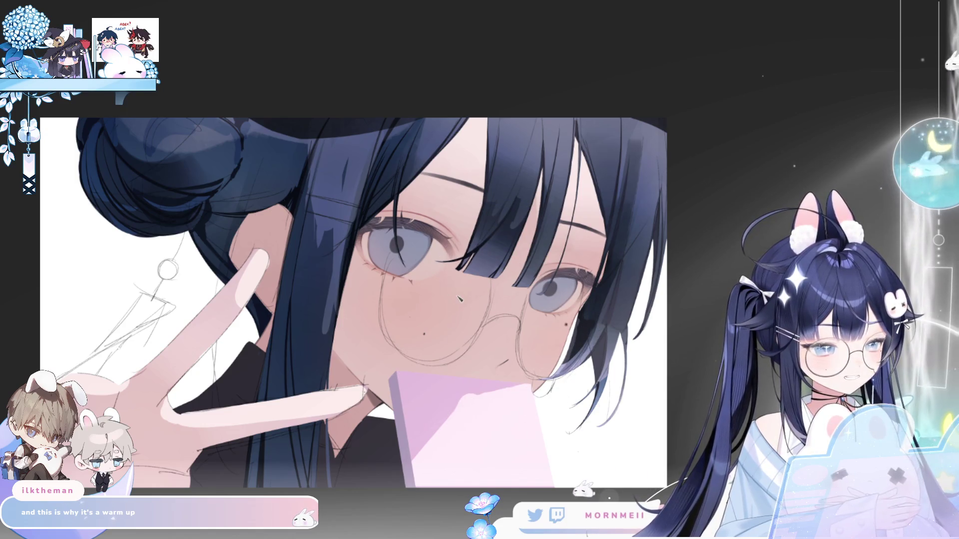
# Paint a light highlight stroke across the glasses' nose bridge.
pyautogui.moveTo(444, 289); pyautogui.dragTo(484, 299)
pyautogui.hotkey('ctrl', 'z')
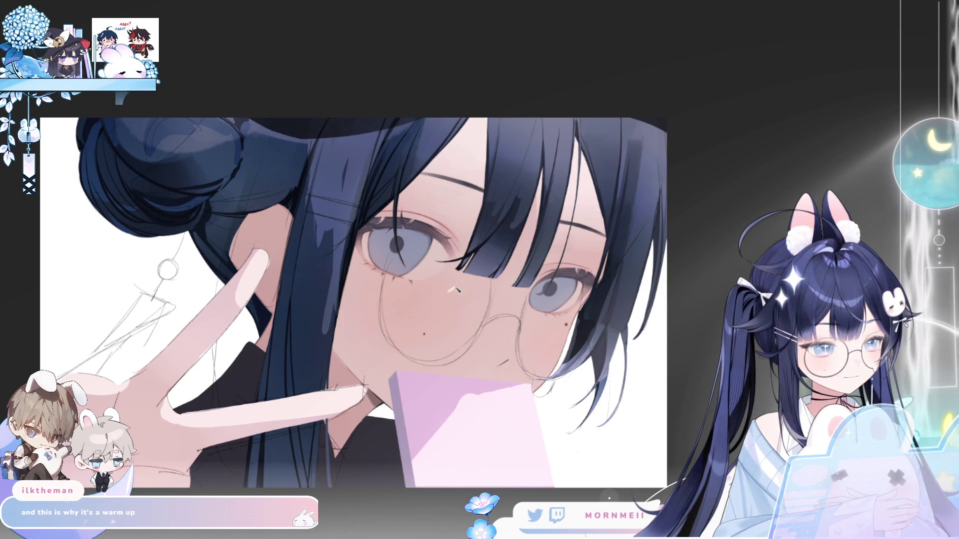
pyautogui.moveTo(458, 298); pyautogui.dragTo(482, 302)
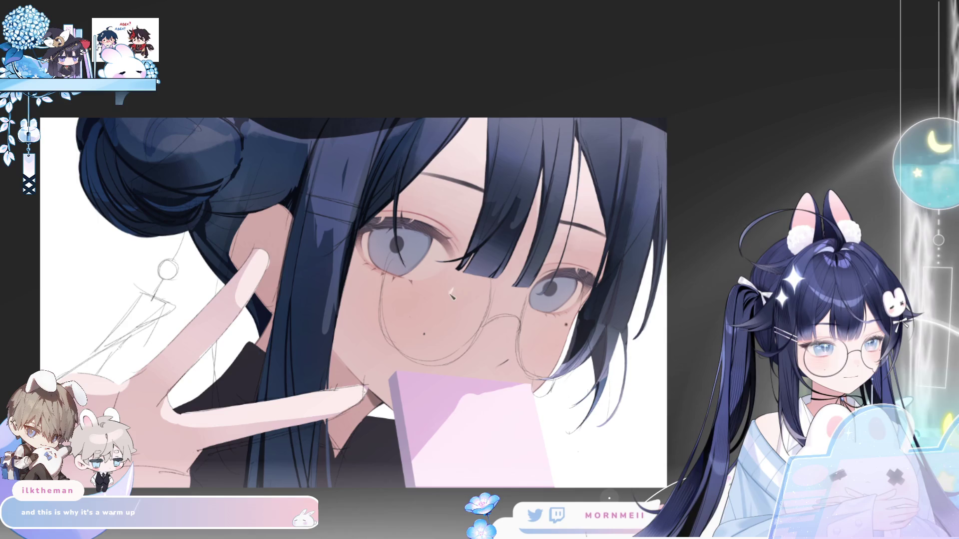
# Paint three light strokes across the nose bridge and glasses area.
pyautogui.moveTo(495, 289); pyautogui.dragTo(513, 272)
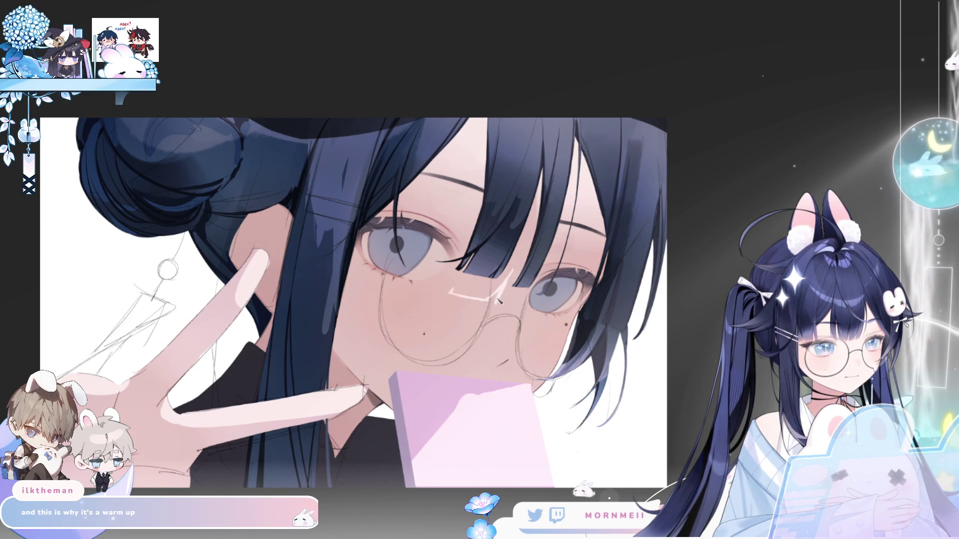
pyautogui.moveTo(485, 303)
pyautogui.mouseDown()
pyautogui.moveTo(524, 301)
pyautogui.moveTo(512, 321)
pyautogui.mouseUp()
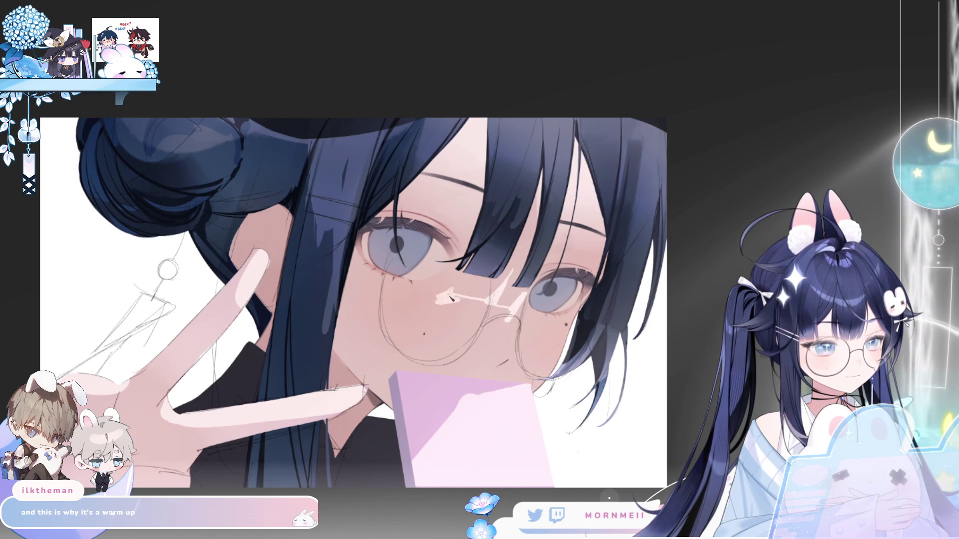
pyautogui.moveTo(454, 308)
pyautogui.mouseDown()
pyautogui.moveTo(490, 325)
pyautogui.moveTo(452, 307)
pyautogui.moveTo(505, 314)
pyautogui.moveTo(502, 330)
pyautogui.mouseUp()
# Flip the canvas horizontally to check the highlights, then zoom toward another part of the face.
pyautogui.press('h')
pyautogui.press('h')
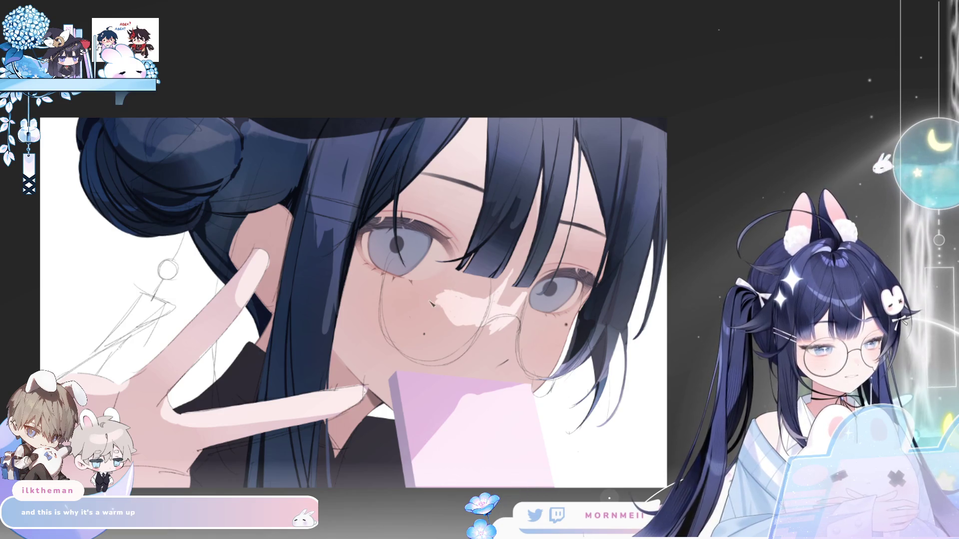
pyautogui.press('h')
pyautogui.press('h')
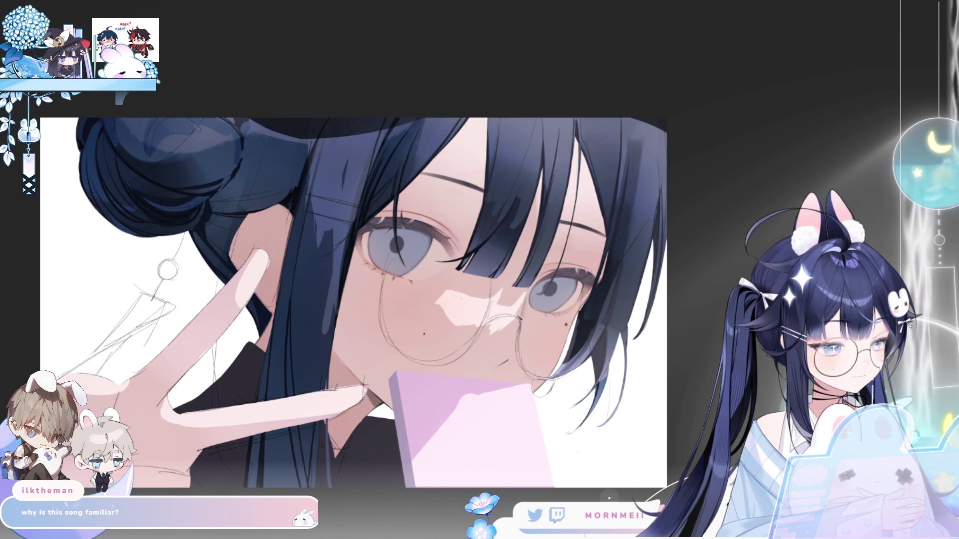
pyautogui.press('h')
pyautogui.press('h')
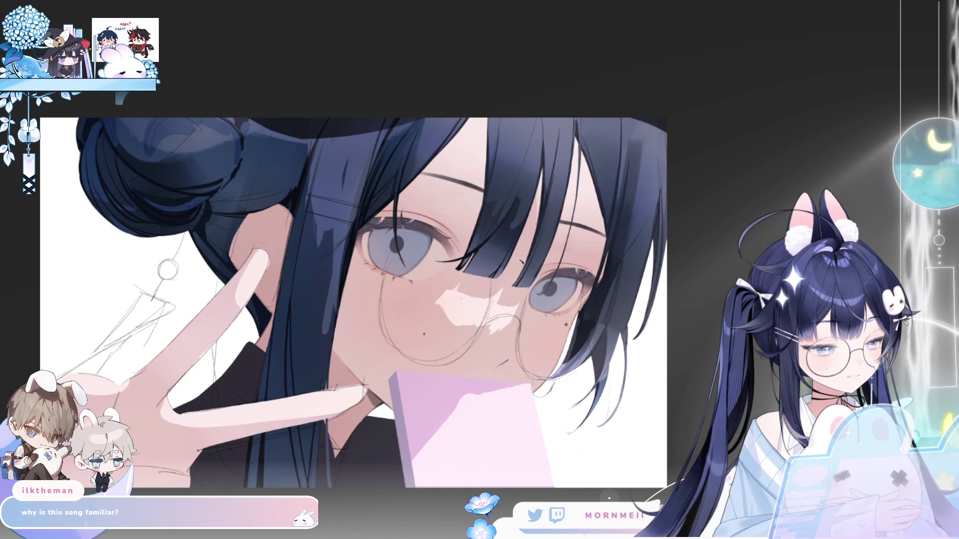
pyautogui.moveTo(551, 257)
pyautogui.mouseDown()
pyautogui.moveTo(614, 159)
pyautogui.moveTo(554, 216)
pyautogui.mouseUp()
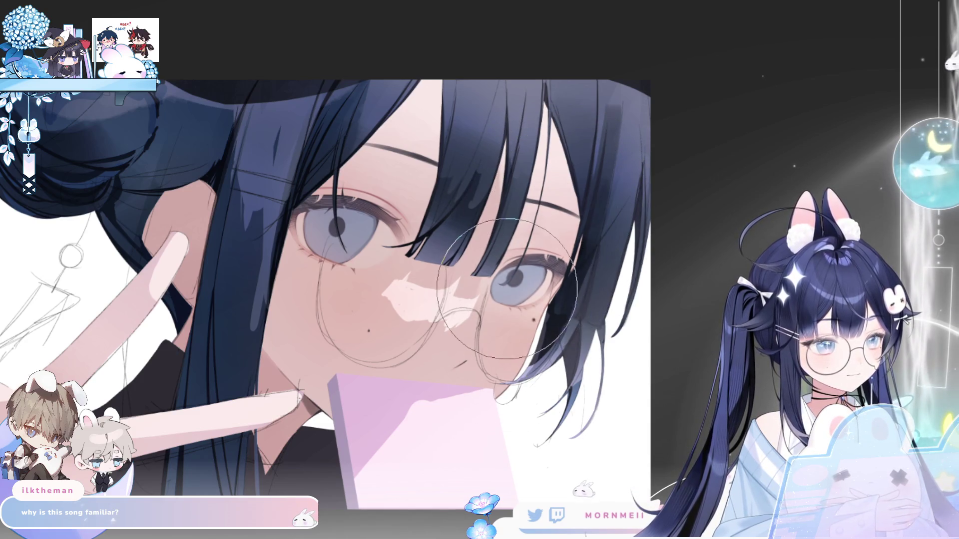
# Centre the face on the canvas, enlarging then shrinking the brush size with ] and [.
pyautogui.press(']')
pyautogui.press(']')
pyautogui.press(']')
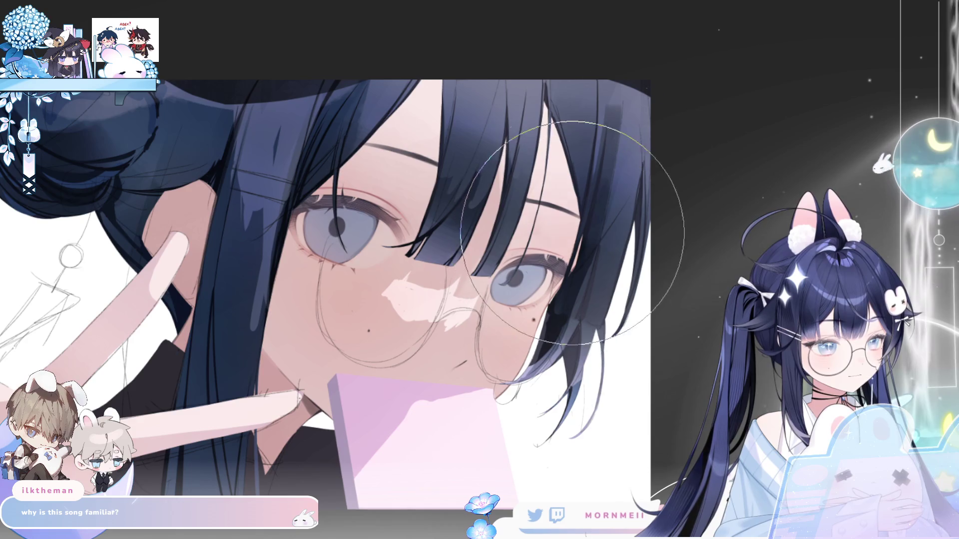
pyautogui.moveTo(639, 397); pyautogui.dragTo(586, 301)
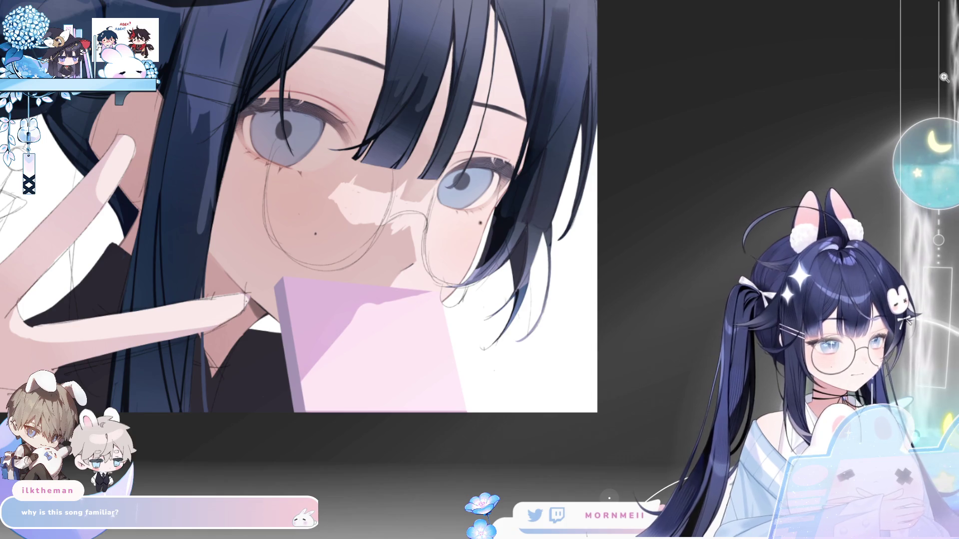
pyautogui.press('[')
pyautogui.press('[')
pyautogui.press('[')
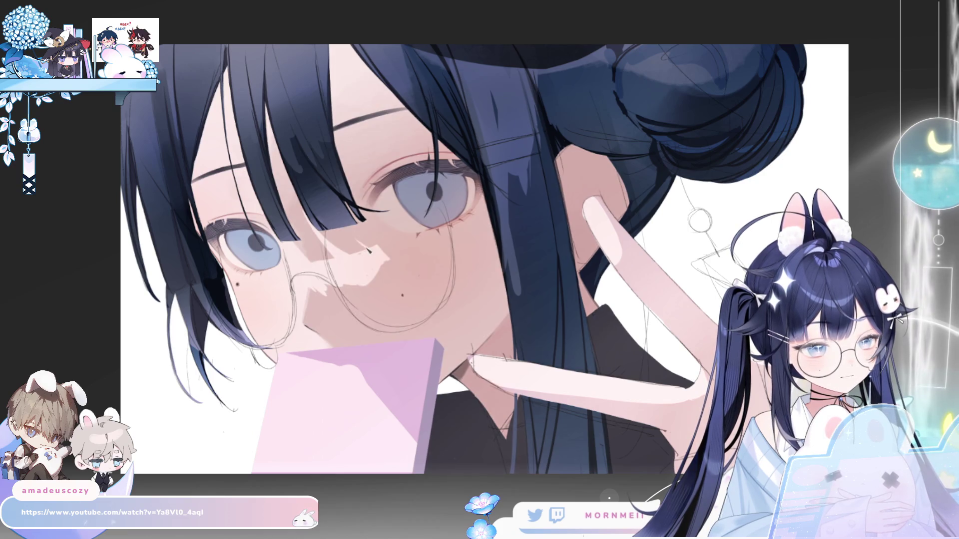
# Mirror the view and zoom out and in on the face to review the portrait.
pyautogui.press('h')
pyautogui.hotkey('ctrl', '-')
pyautogui.press('h')
pyautogui.press('h')
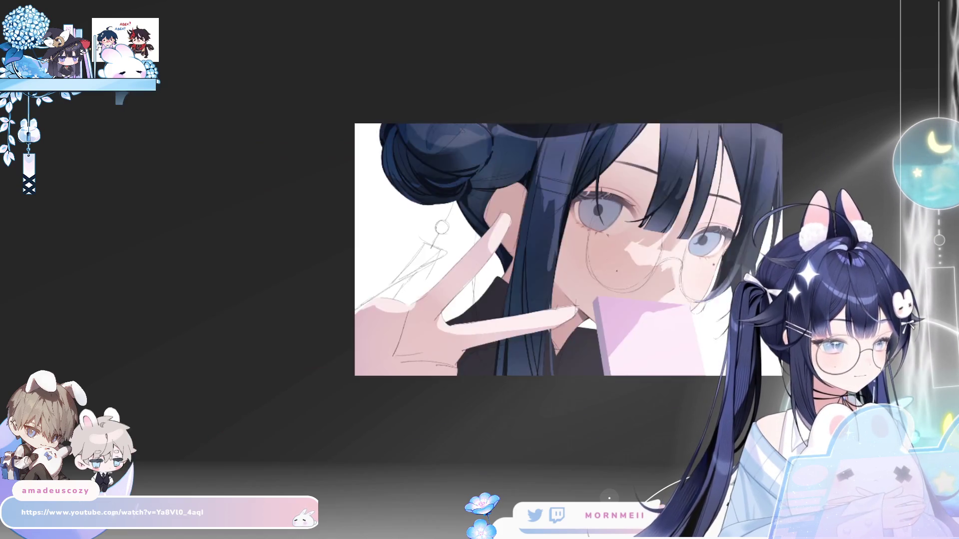
pyautogui.hotkey('ctrl', '+')
pyautogui.hotkey('ctrl', '+')
pyautogui.hotkey('ctrl', '+')
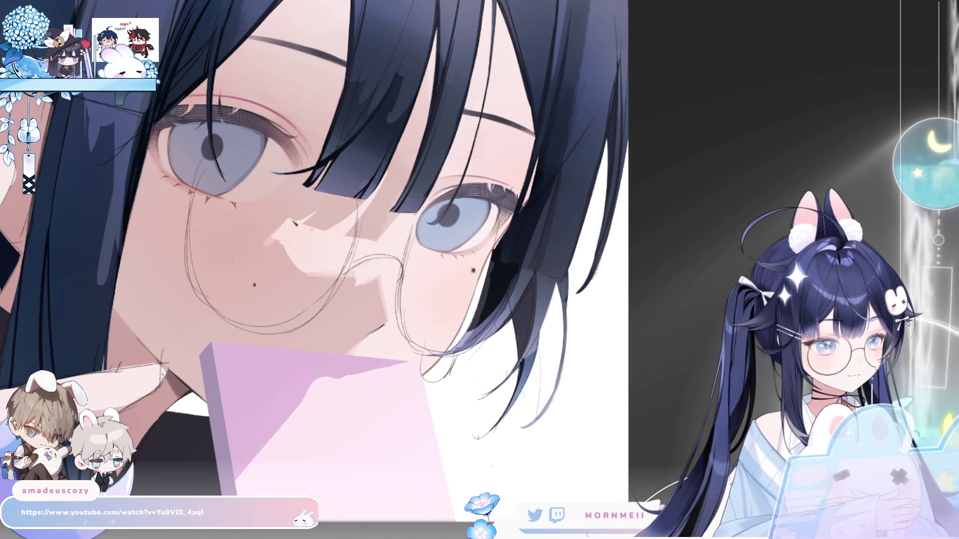
pyautogui.hotkey('ctrl', '-')
pyautogui.hotkey('ctrl', '-')
pyautogui.hotkey('ctrl', '-')
# Add a small light highlight to the iris, toggling the mirrored view to compare.
pyautogui.press('h')
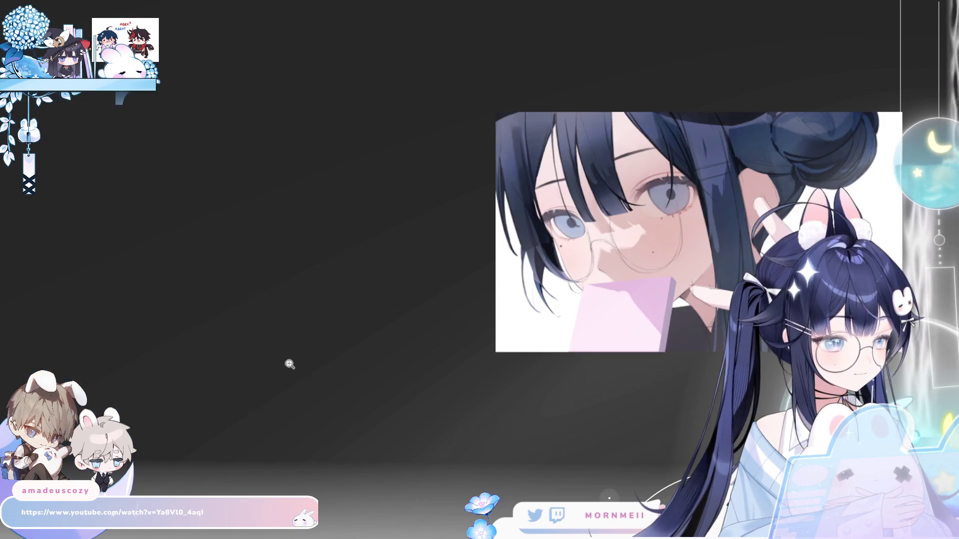
pyautogui.press('h')
pyautogui.hotkey('ctrl', '+')
pyautogui.hotkey('ctrl', '+')
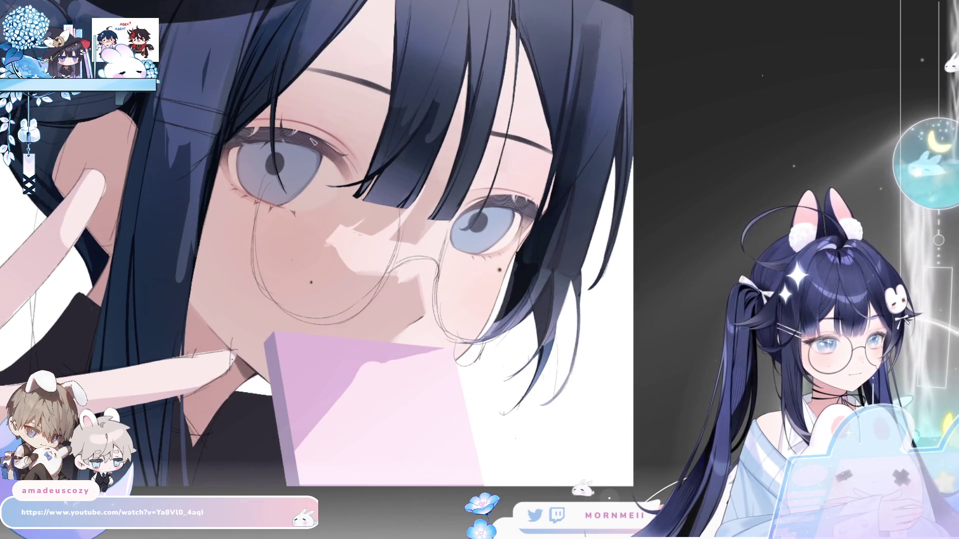
pyautogui.press('h')
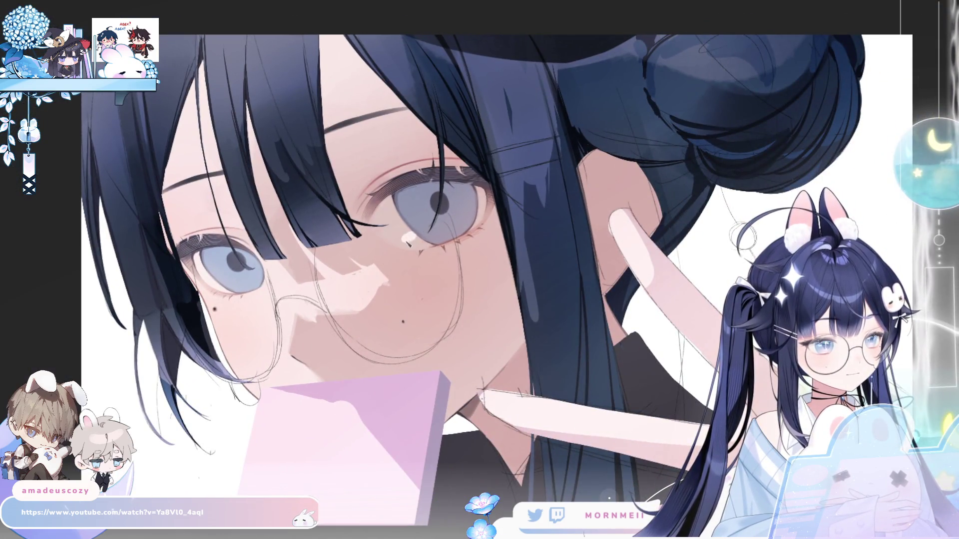
pyautogui.moveTo(417, 234); pyautogui.dragTo(413, 239)
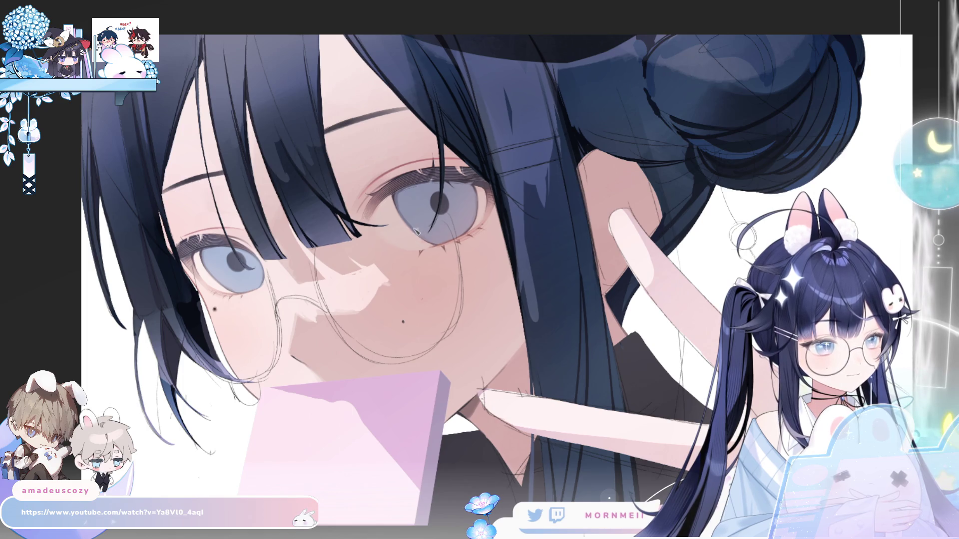
pyautogui.press('h')
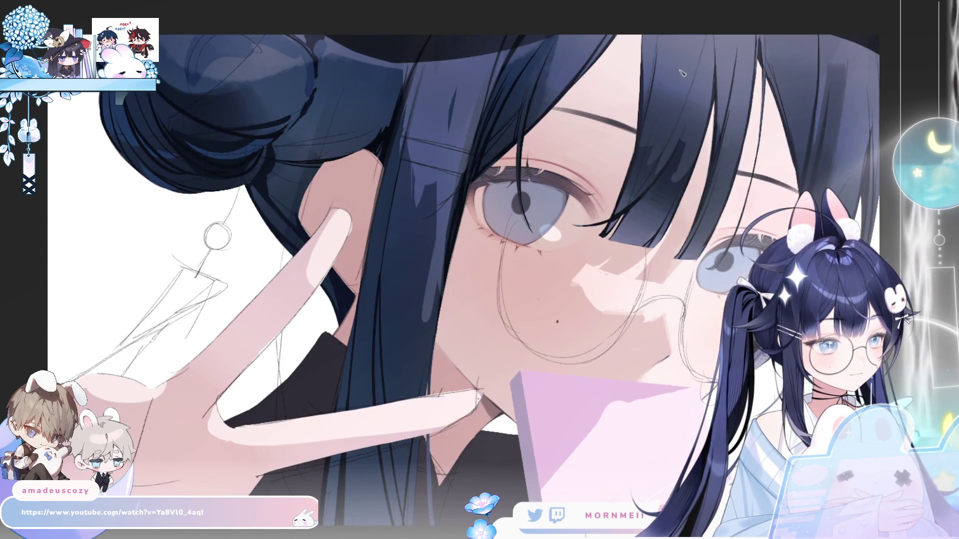
pyautogui.press('h')
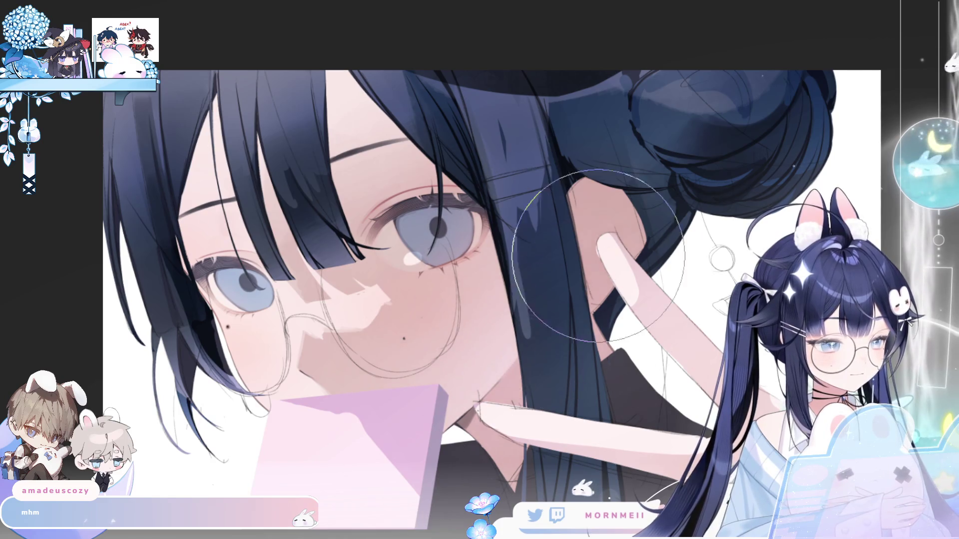
pyautogui.press('h')
pyautogui.press('h')
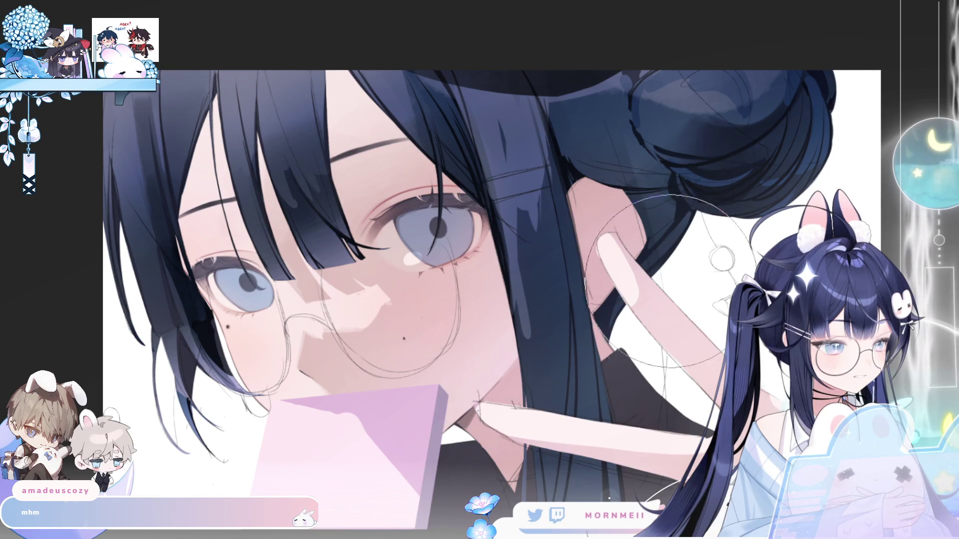
pyautogui.press('h')
pyautogui.press('h')
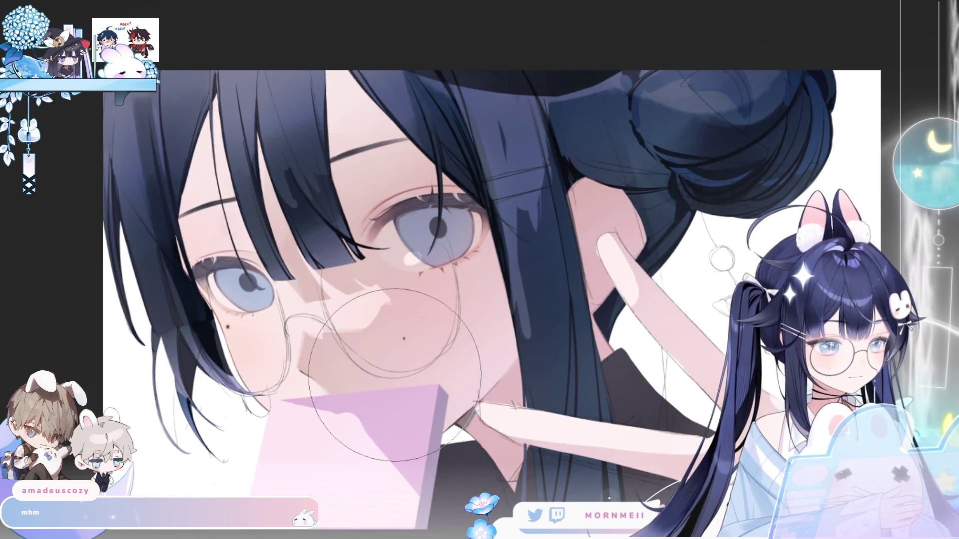
pyautogui.press('h')
pyautogui.scroll(-5, 479, 269)
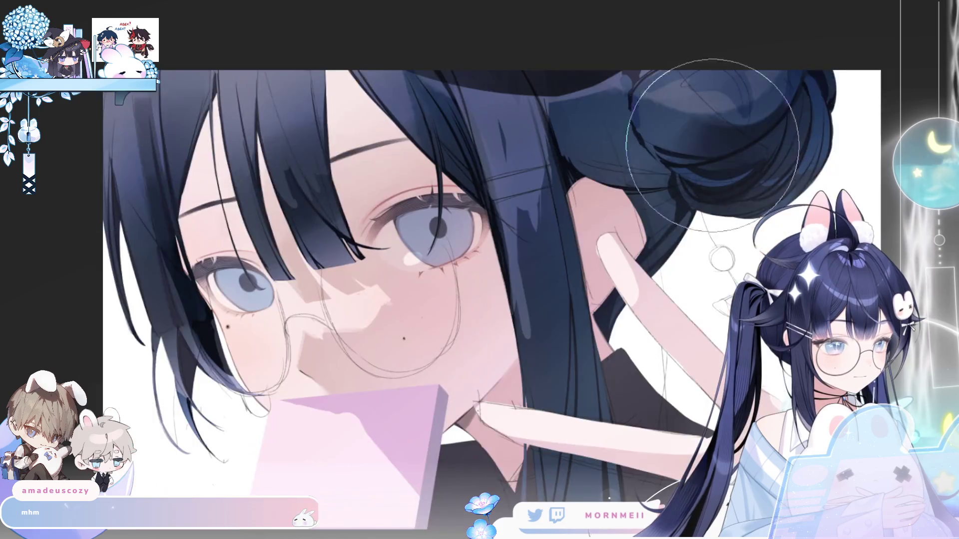
pyautogui.scroll(5, 335, 199)
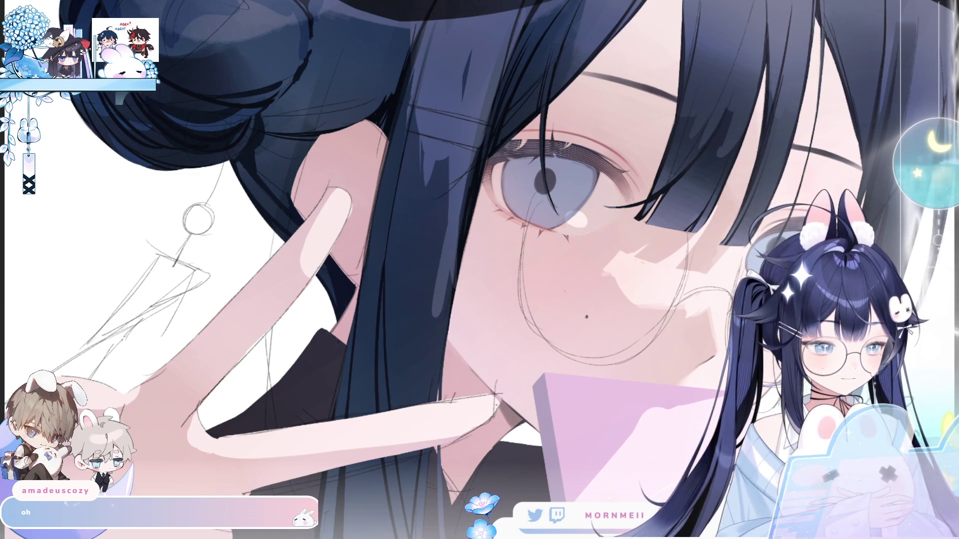
# Fit the whole illustration on screen with Ctrl+0, mirrored, and move it to the workspace's left.
pyautogui.press('h')
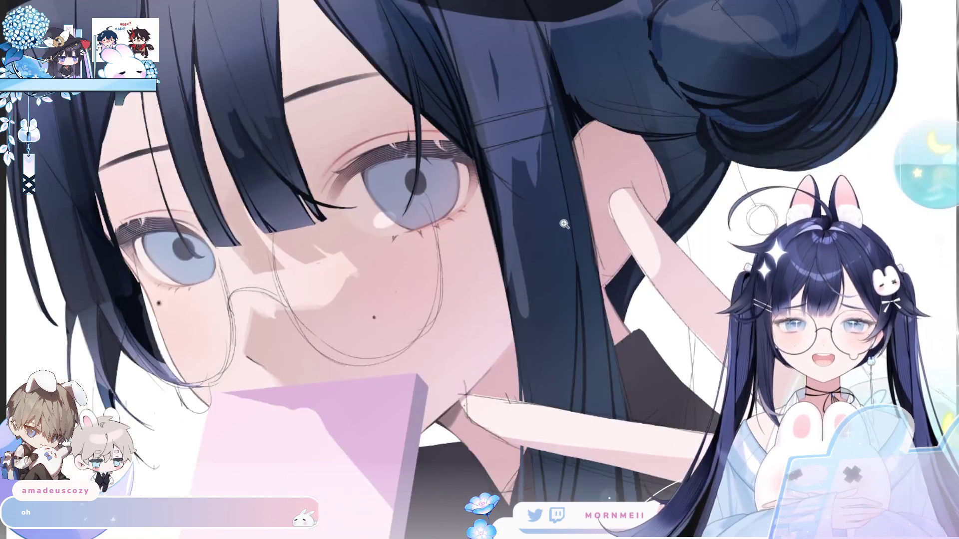
pyautogui.hotkey('ctrl', '0')
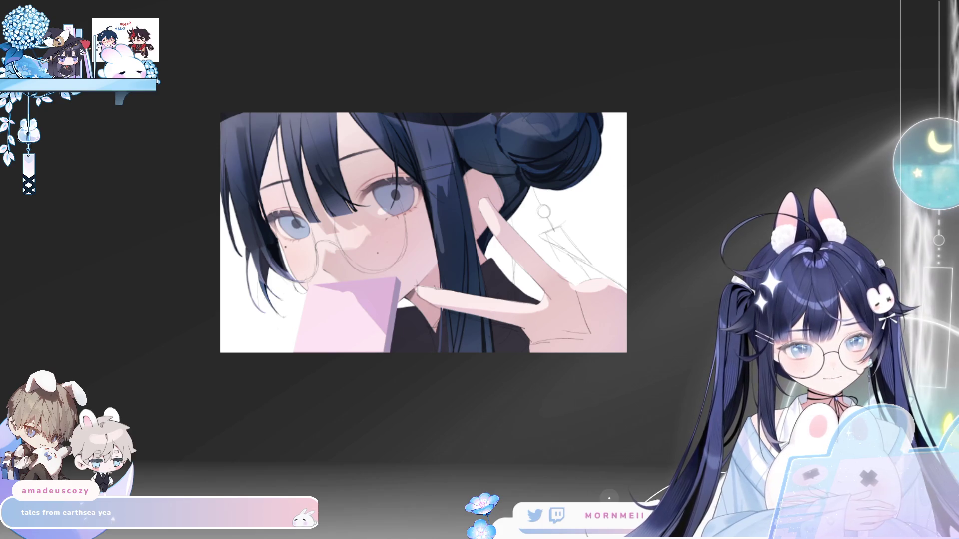
pyautogui.press('h')
pyautogui.moveTo(493, 97); pyautogui.dragTo(292, 89)
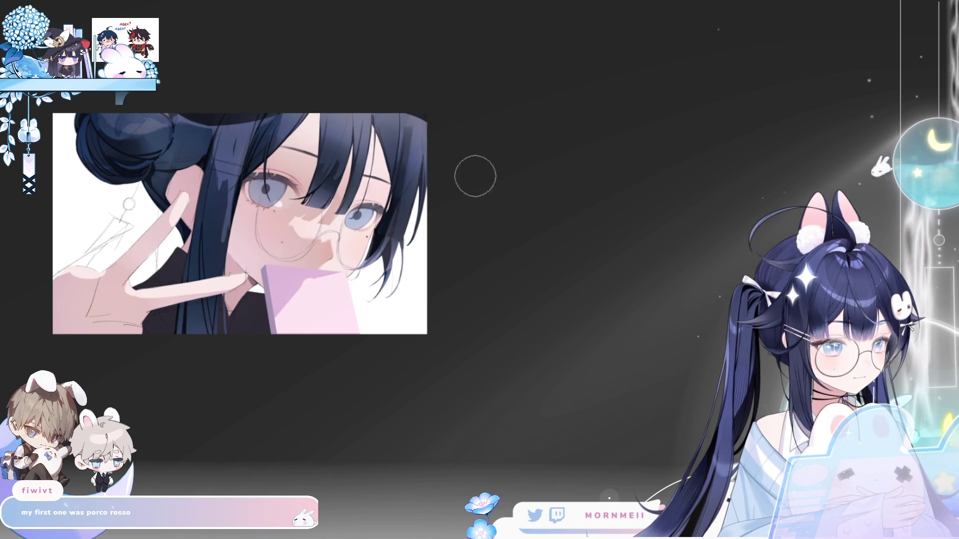
# Reposition the canvas, flip the view to check balance and back, then zoom in on the eyes.
pyautogui.moveTo(475, 171)
pyautogui.mouseDown()
pyautogui.moveTo(815, 143)
pyautogui.moveTo(665, 103)
pyautogui.moveTo(648, 156)
pyautogui.mouseUp()
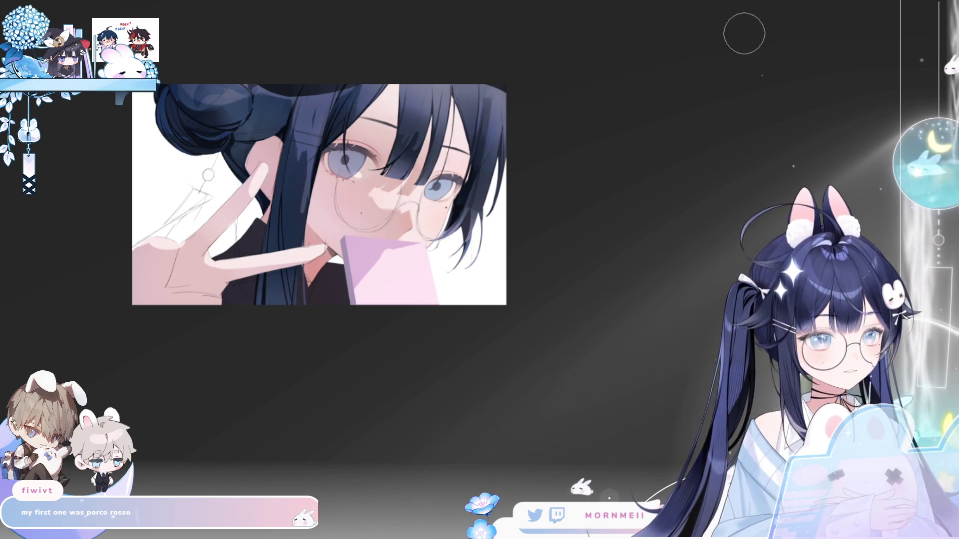
pyautogui.press('h')
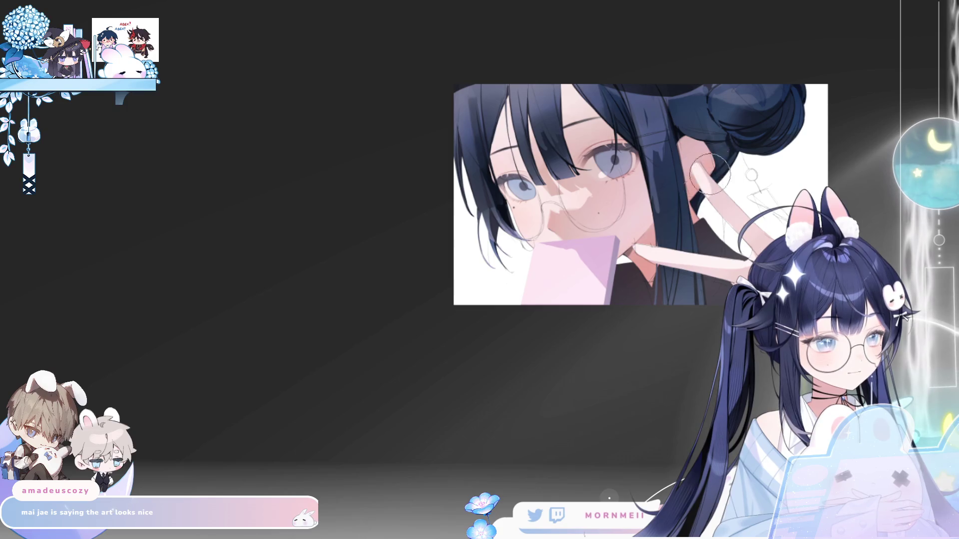
pyautogui.press('h')
pyautogui.click(438, 188)
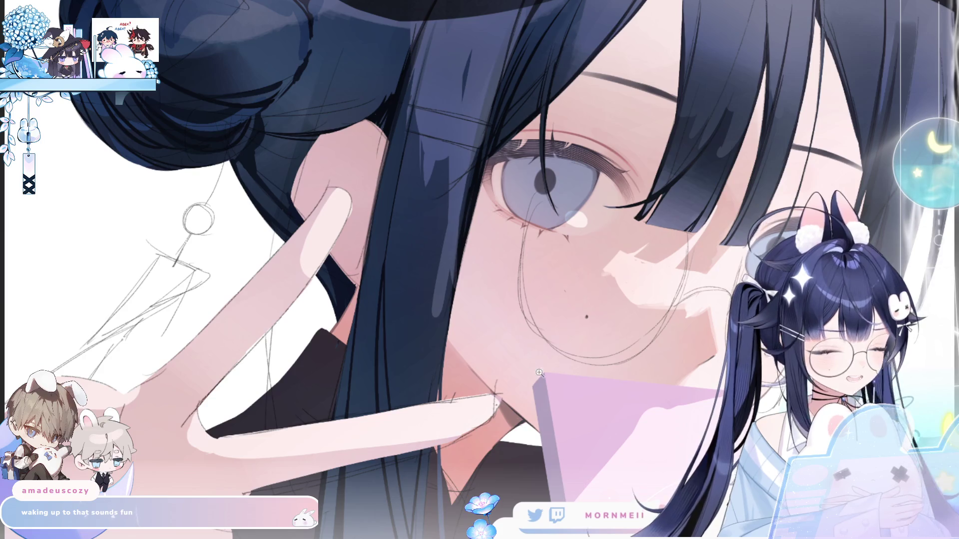
# Compare the face in mirrored and normal views with M, ending unmirrored, then zoom in near her cheek.
pyautogui.press('m')
pyautogui.scroll(-5, 586, 307)
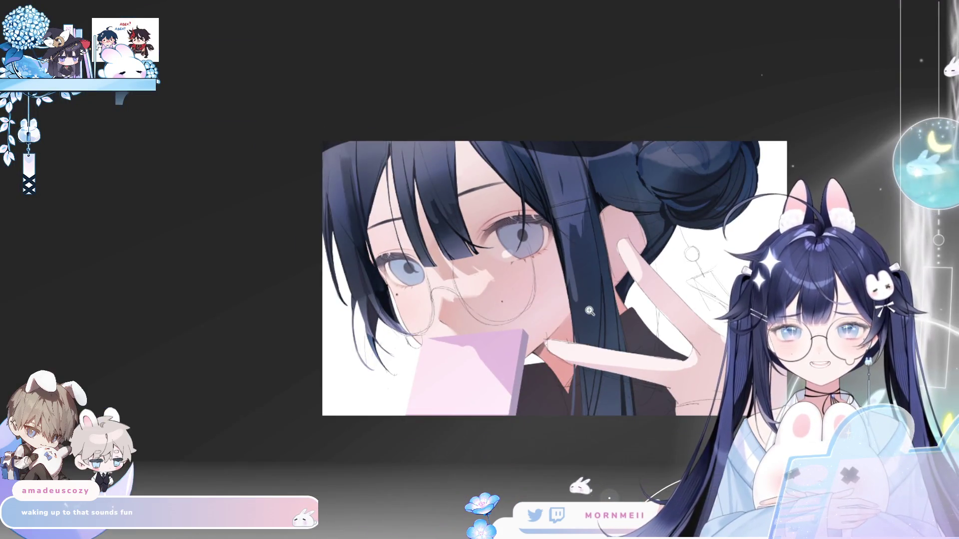
pyautogui.scroll(2, 591, 311)
pyautogui.press('m')
pyautogui.scroll(4, 419, 385)
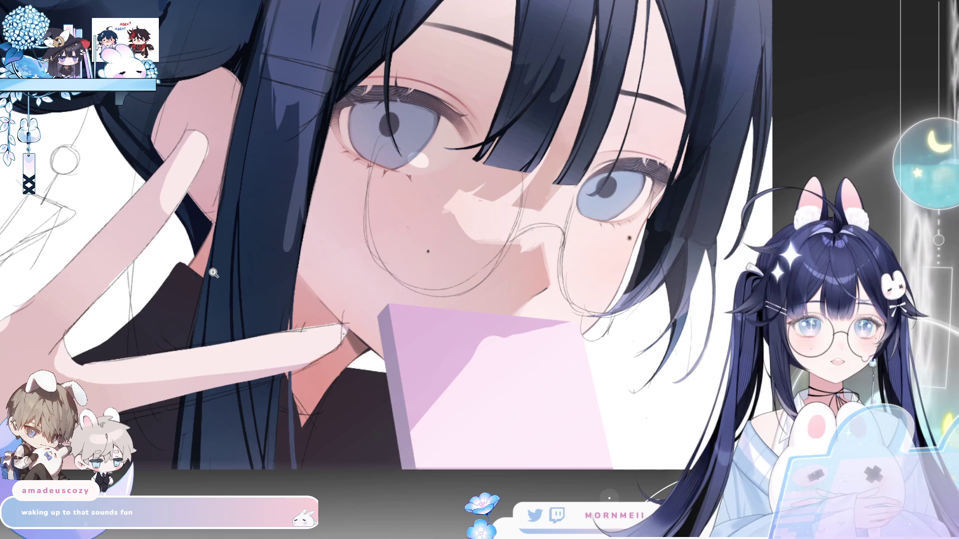
pyautogui.scroll(-2, 351, 251)
pyautogui.press('m')
pyautogui.press('m')
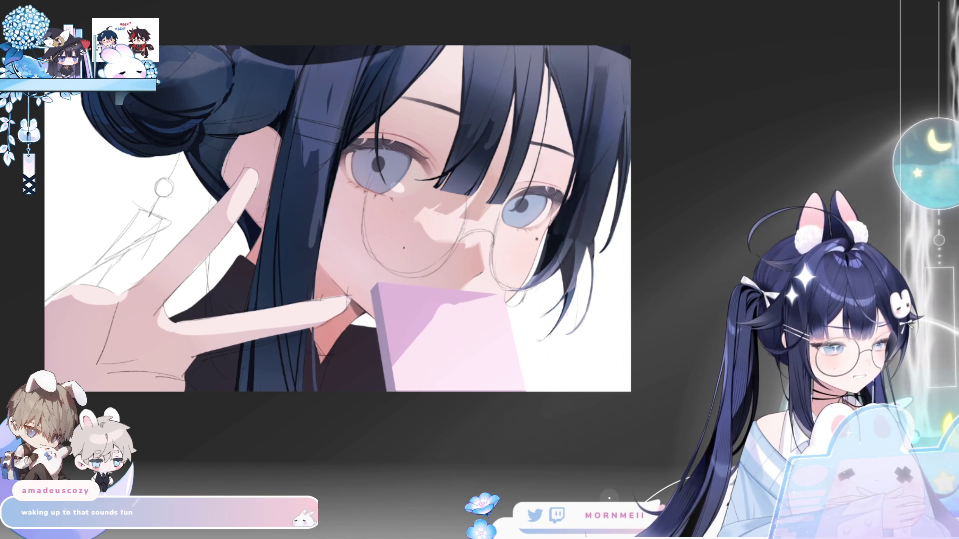
pyautogui.press('m')
pyautogui.press('m')
pyautogui.click(433, 244)
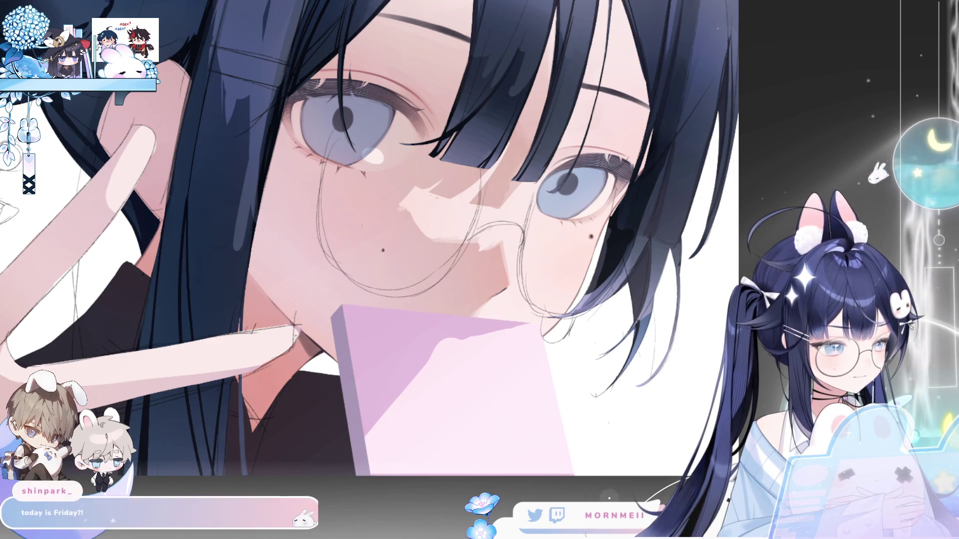
pyautogui.click(772, 207)
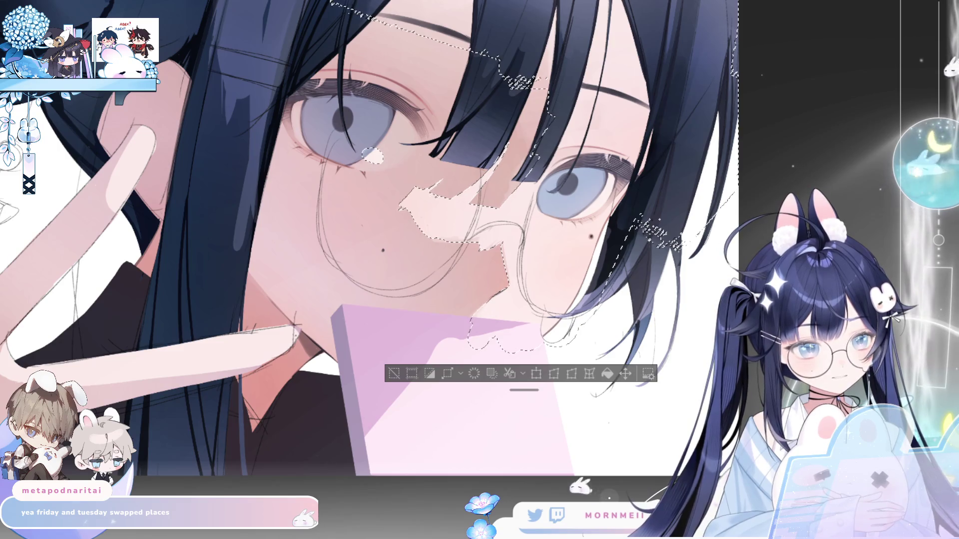
pyautogui.click(394, 376)
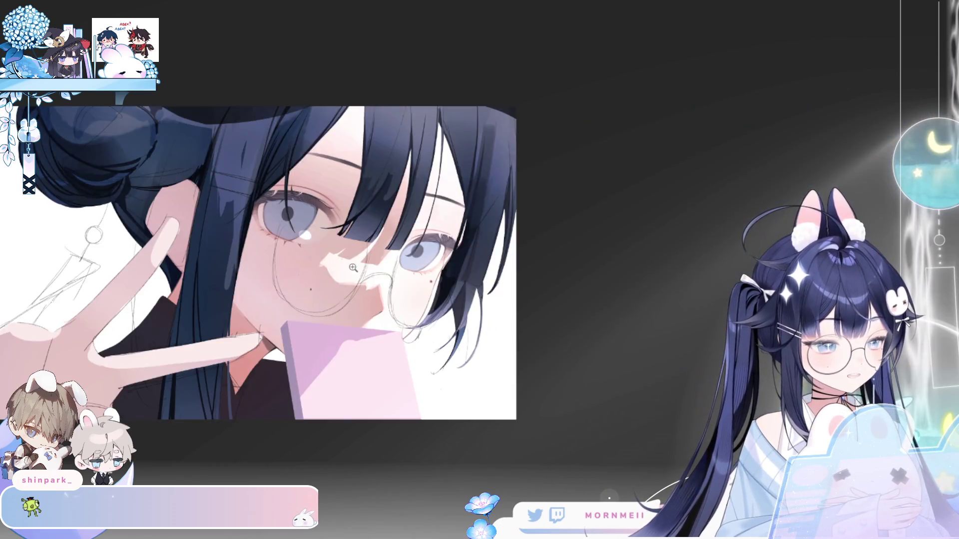
pyautogui.click(415, 346)
pyautogui.click(415, 346)
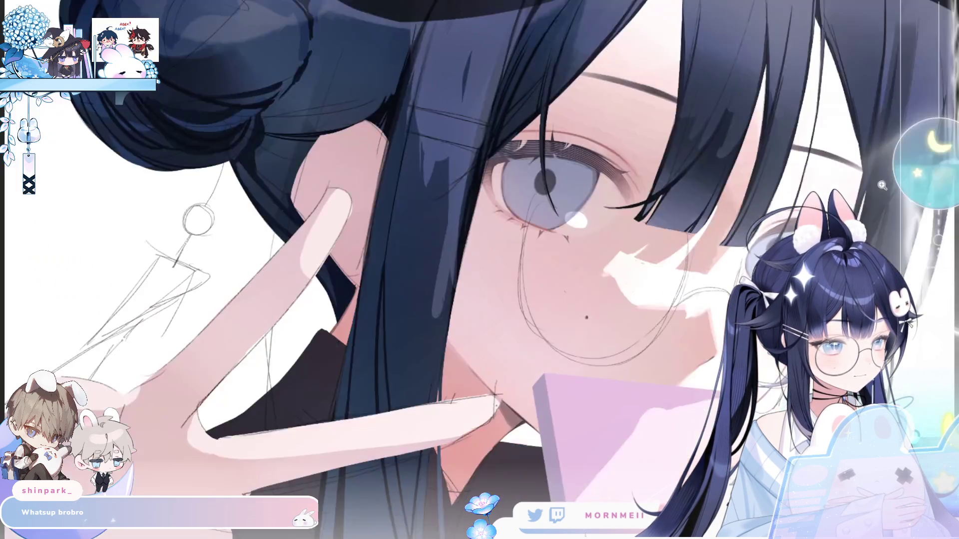
pyautogui.scroll(-5, 576, 292)
pyautogui.scroll(3, 576, 292)
pyautogui.scroll(2, 576, 293)
pyautogui.press('h')
pyautogui.press('h')
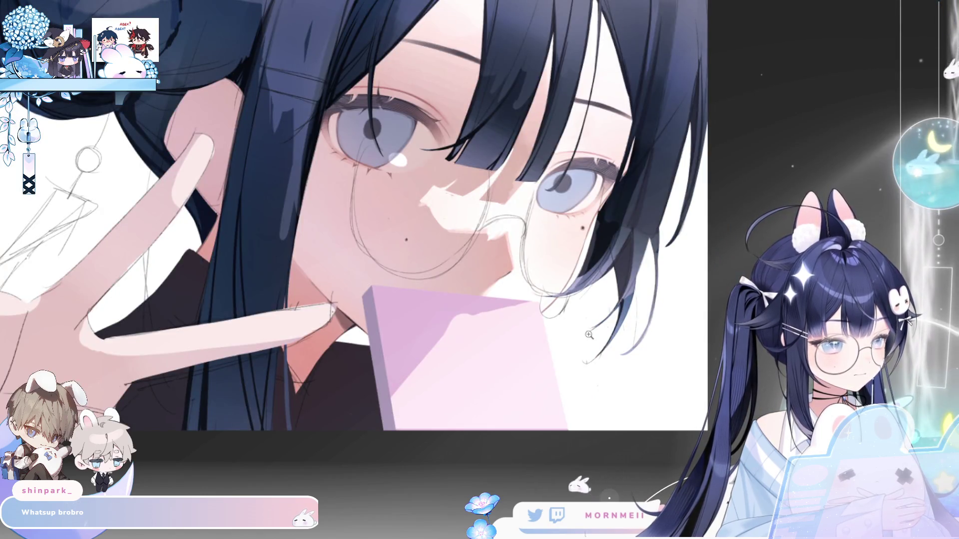
pyautogui.scroll(-4, 484, 296)
pyautogui.scroll(5, 484, 297)
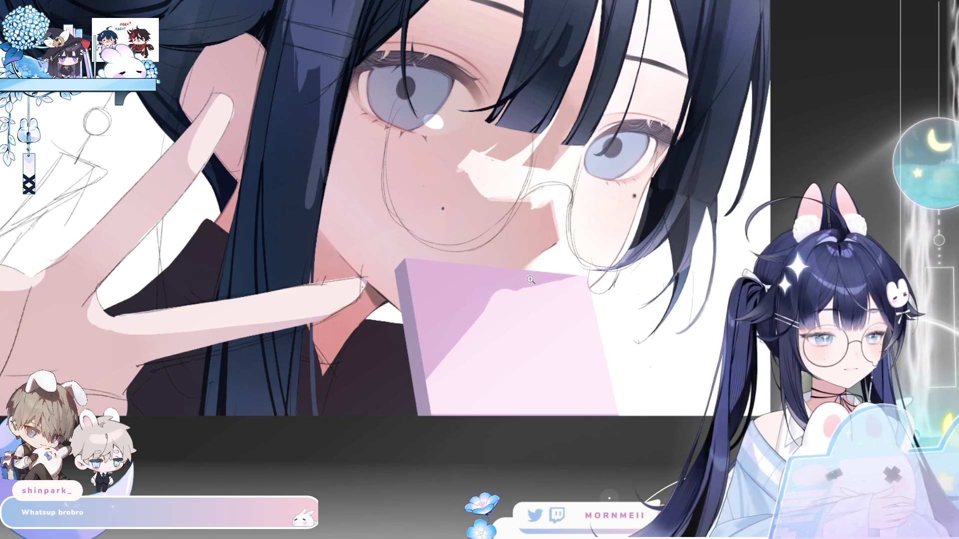
pyautogui.scroll(-4, 402, 361)
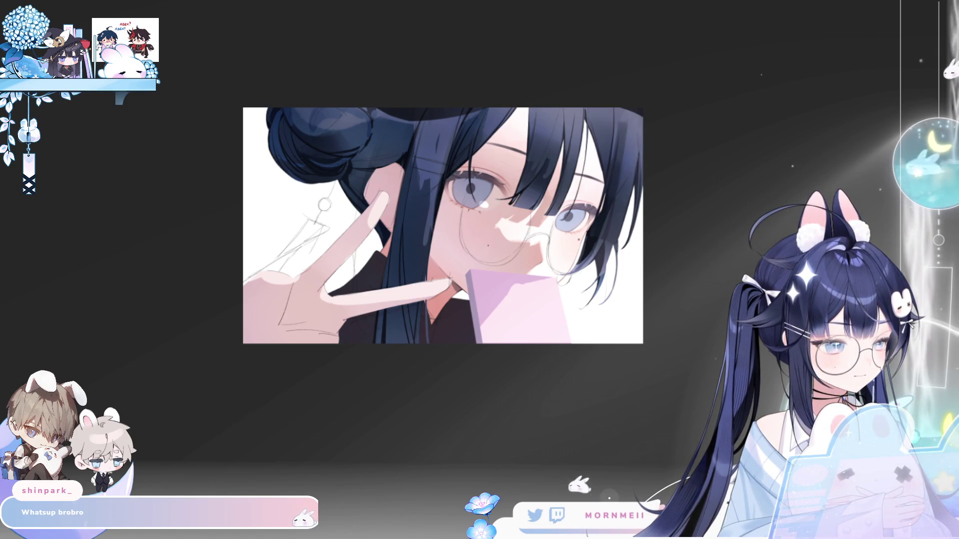
pyautogui.hotkey('ctrl', 'z')
pyautogui.hotkey('ctrl', 'y')
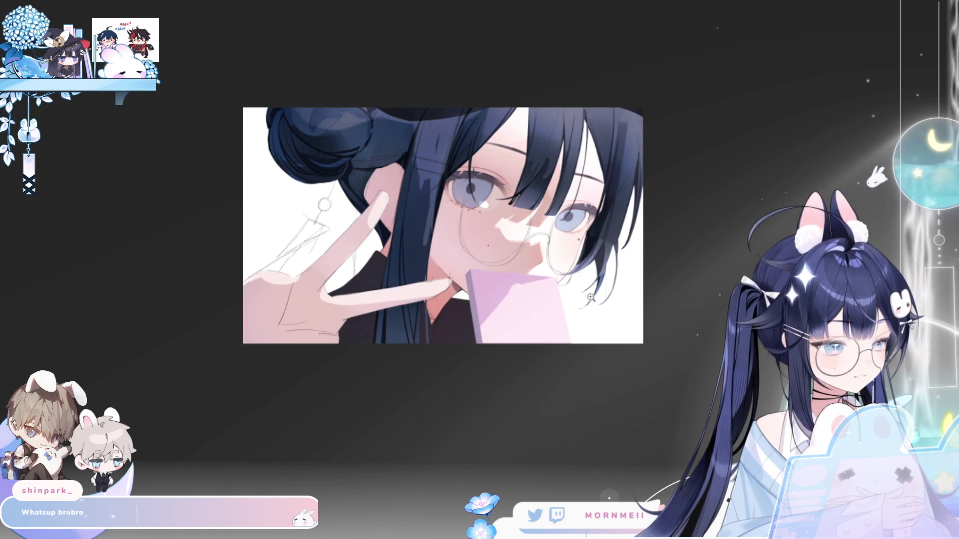
pyautogui.click(607, 288)
pyautogui.moveTo(368, 267)
pyautogui.mouseDown()
pyautogui.moveTo(359, 385)
pyautogui.moveTo(620, 310)
pyautogui.moveTo(429, 182)
pyautogui.mouseUp()
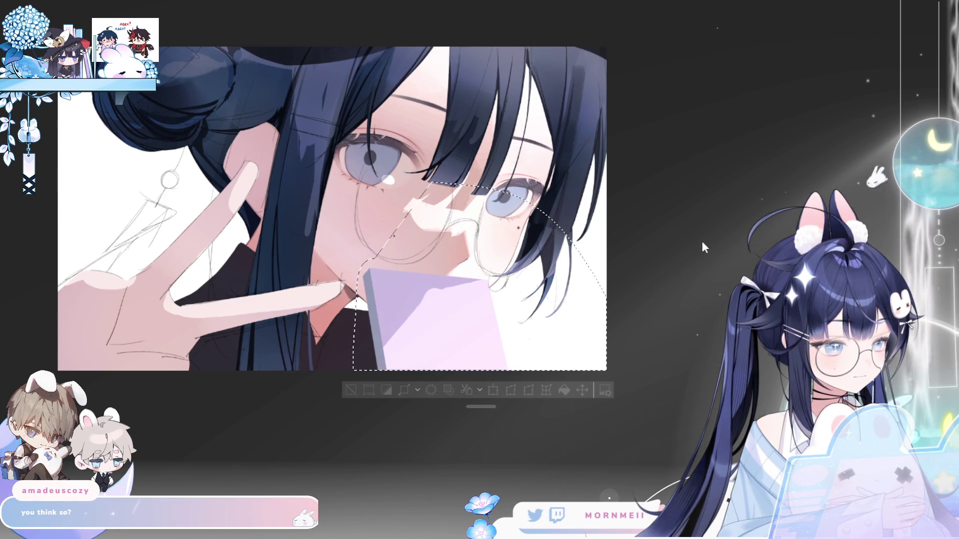
pyautogui.hotkey('ctrl', 'u')
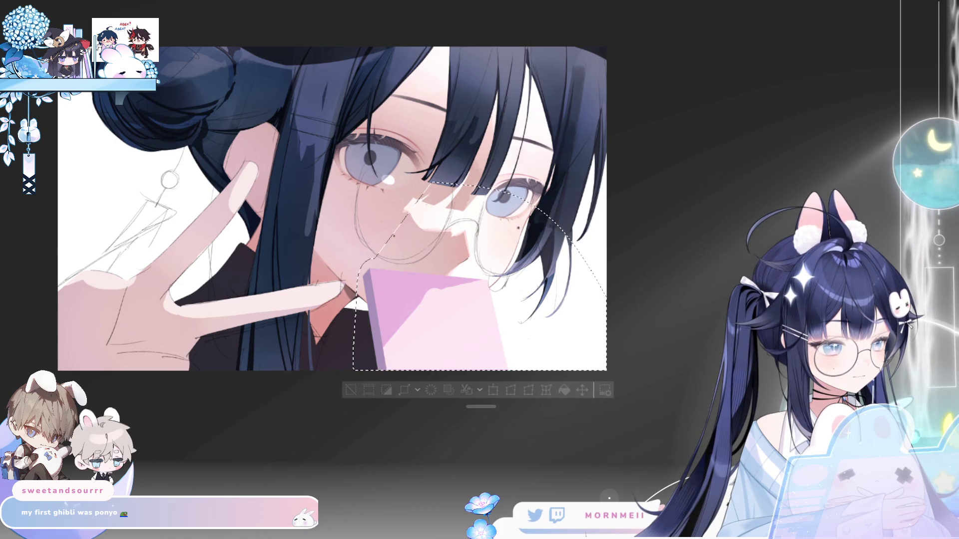
pyautogui.press('h')
pyautogui.press('h')
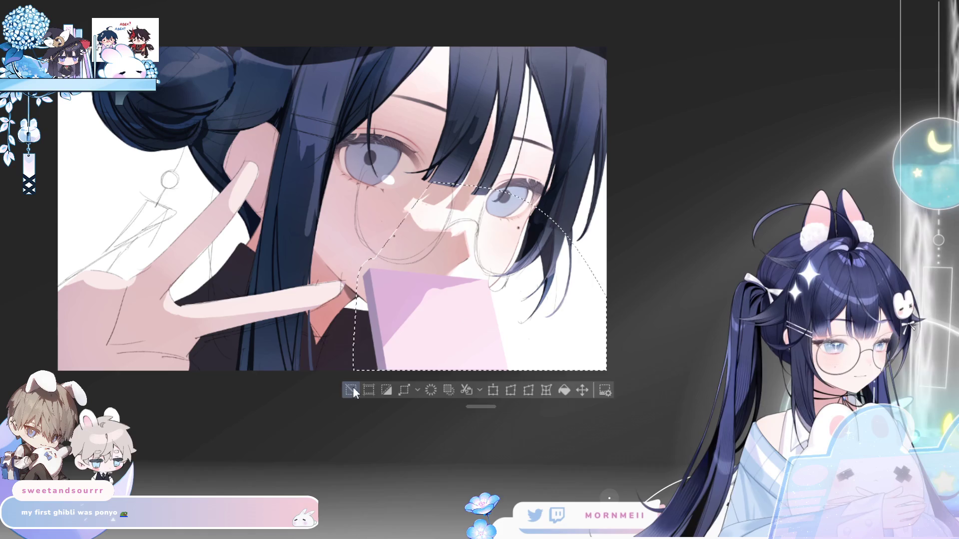
pyautogui.hotkey('ctrl', 'd')
pyautogui.hotkey('ctrl', '-')
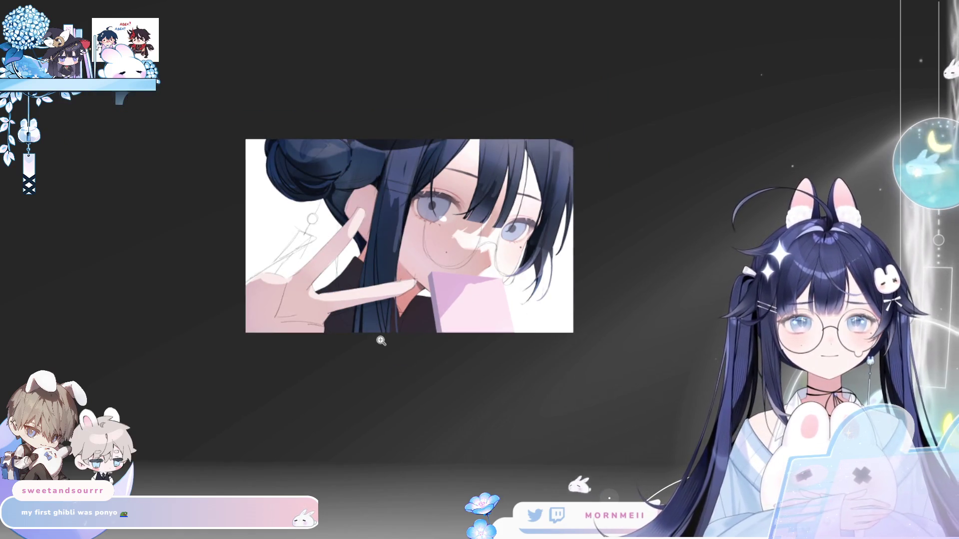
# Select the pink card with a rectangle marquee and squeeze it narrower, confirming the new shape.
pyautogui.hotkey('ctrl', '+')
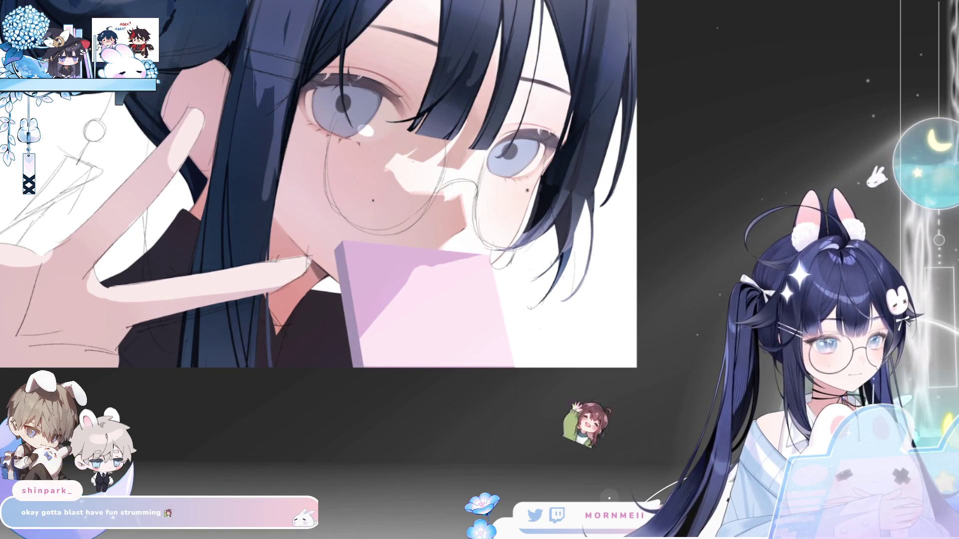
pyautogui.press('h')
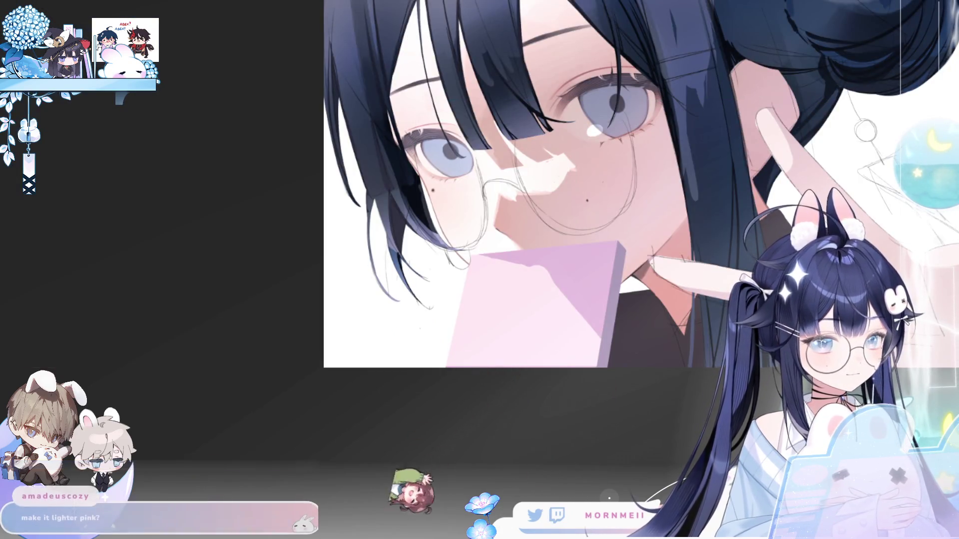
pyautogui.moveTo(433, 164)
pyautogui.mouseDown()
pyautogui.moveTo(578, 353)
pyautogui.moveTo(635, 370)
pyautogui.mouseUp()
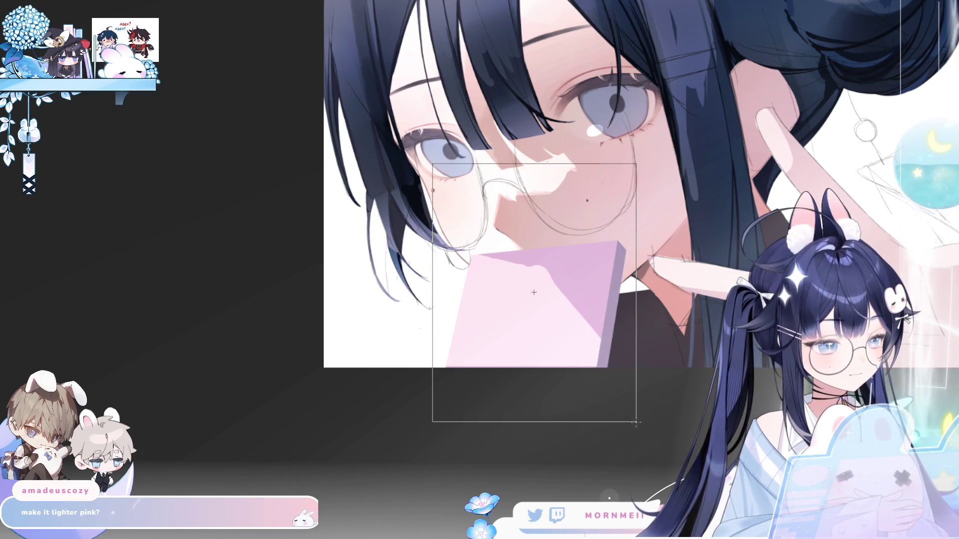
pyautogui.click(546, 387)
pyautogui.moveTo(634, 266); pyautogui.dragTo(626, 267)
pyautogui.click(500, 388)
# Deselect the card and zoom out to the whole picture, flipping the view to check it.
pyautogui.press('h')
pyautogui.hotkey('ctrl', 'd')
pyautogui.hotkey('ctrl', '0')
pyautogui.press('h')
pyautogui.press('h')
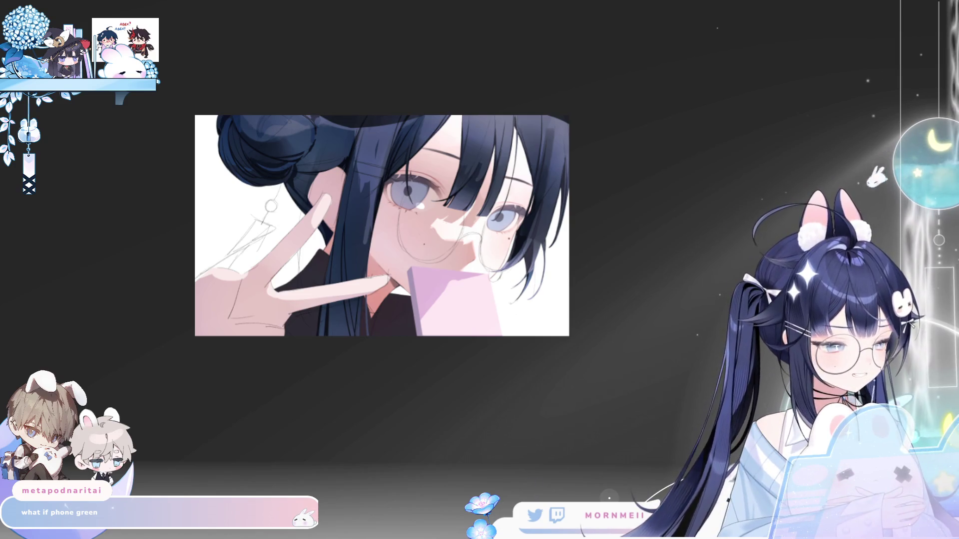
pyautogui.scroll(3, 458, 231)
pyautogui.scroll(-1, 458, 230)
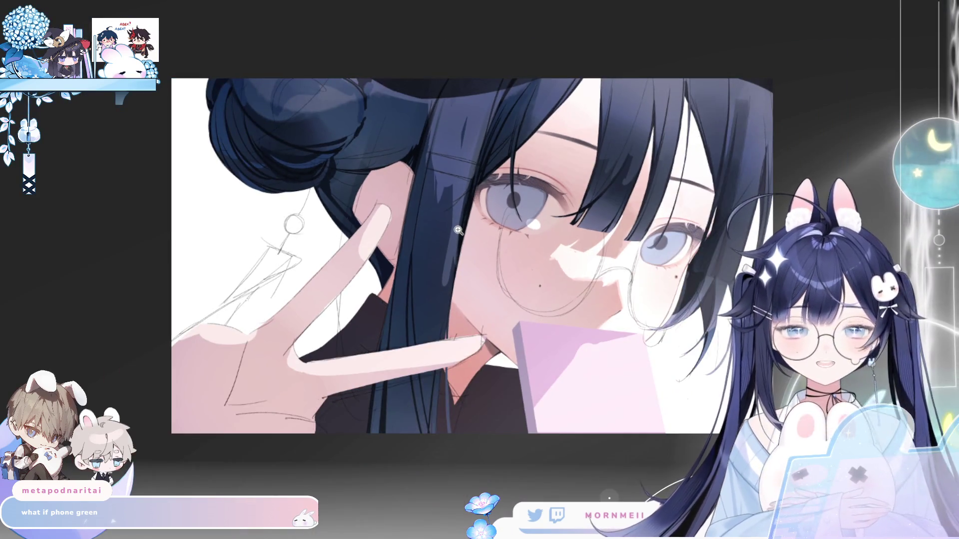
# Transform the card area again with Ctrl+T, confirm, deselect, and compare it in mirrored view.
pyautogui.hotkey('ctrl', 't')
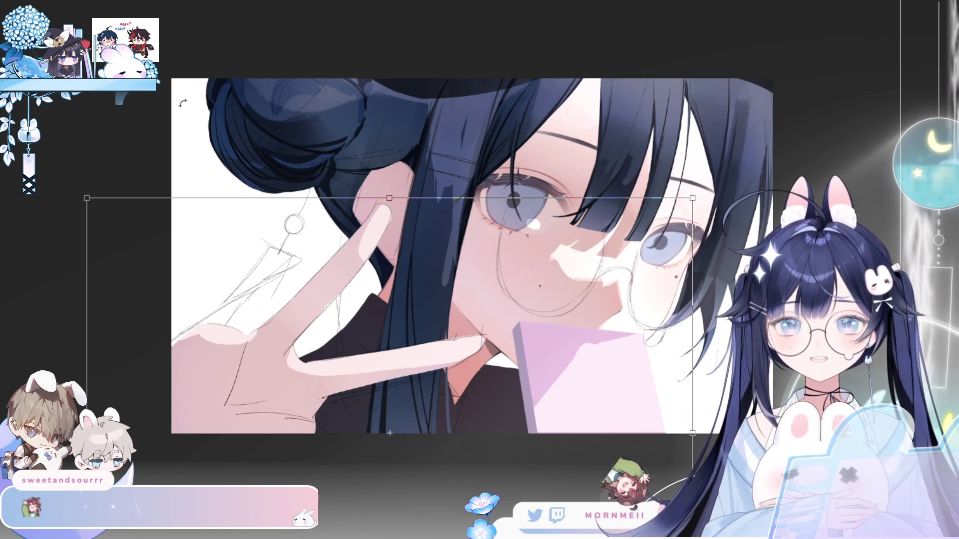
pyautogui.press('h')
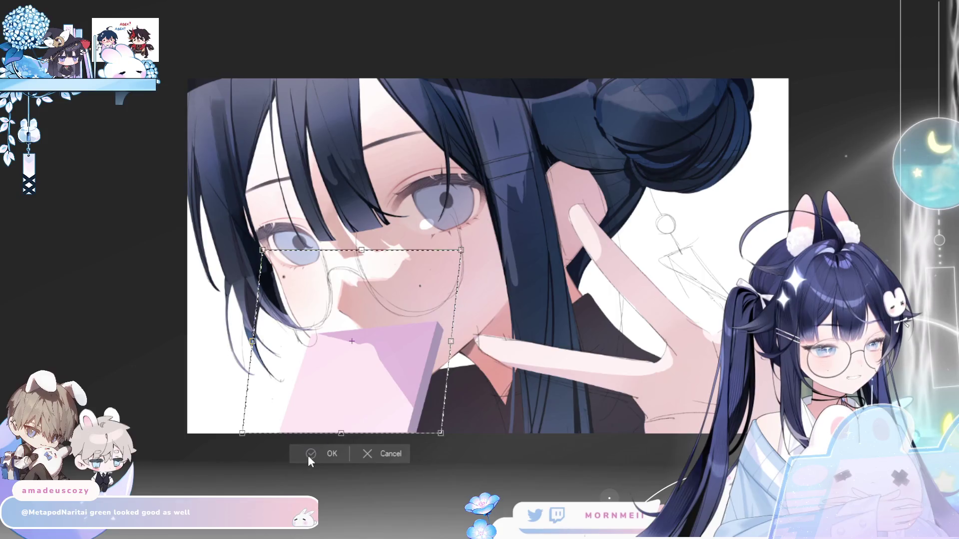
pyautogui.click(310, 454)
pyautogui.hotkey('ctrl', 'd')
pyautogui.press('h')
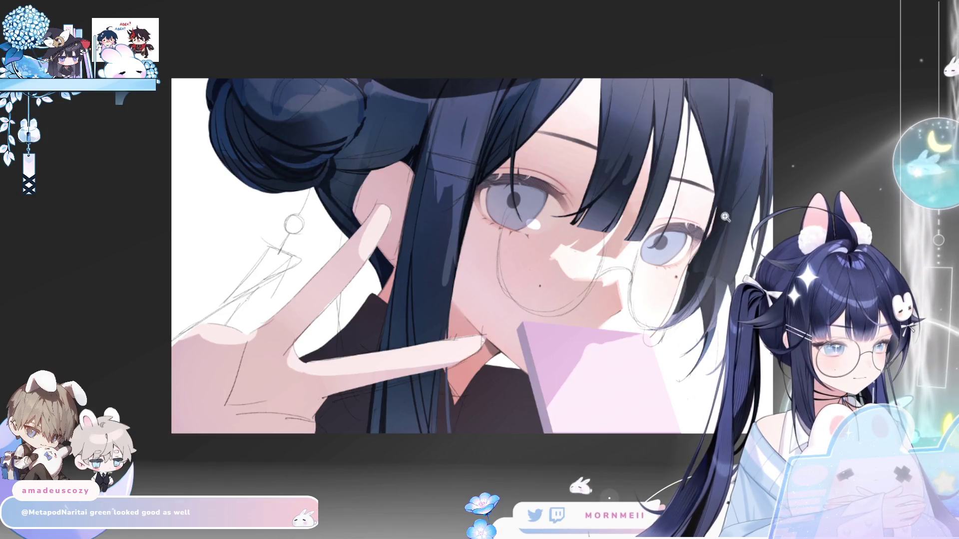
pyautogui.press('h')
pyautogui.press('h')
pyautogui.scroll(5, 725, 217)
pyautogui.press('h')
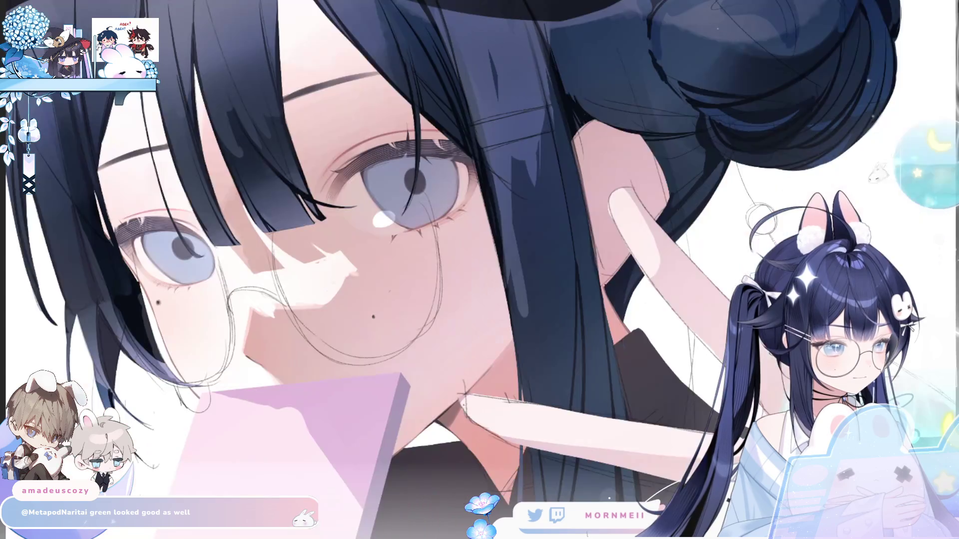
pyautogui.press('h')
pyautogui.moveTo(441, 407); pyautogui.dragTo(512, 355)
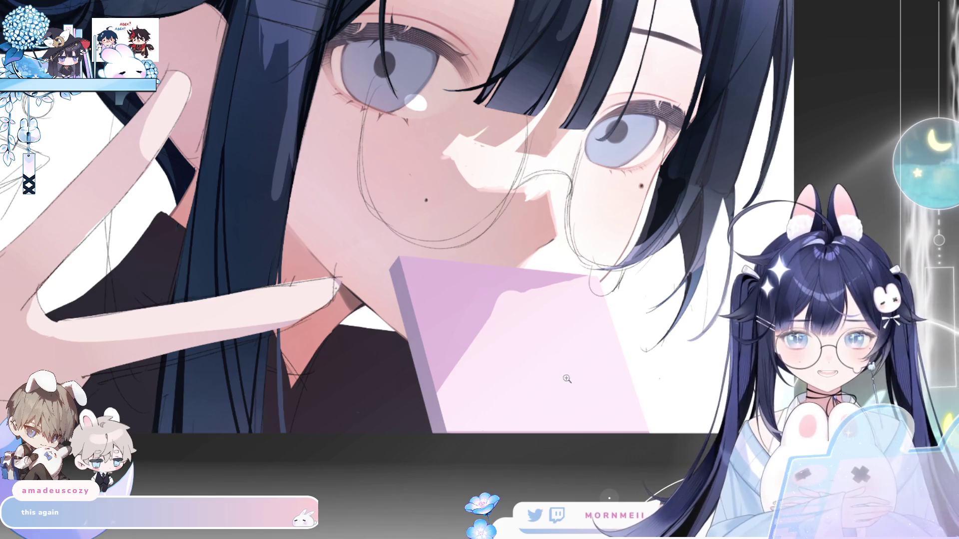
pyautogui.press('h')
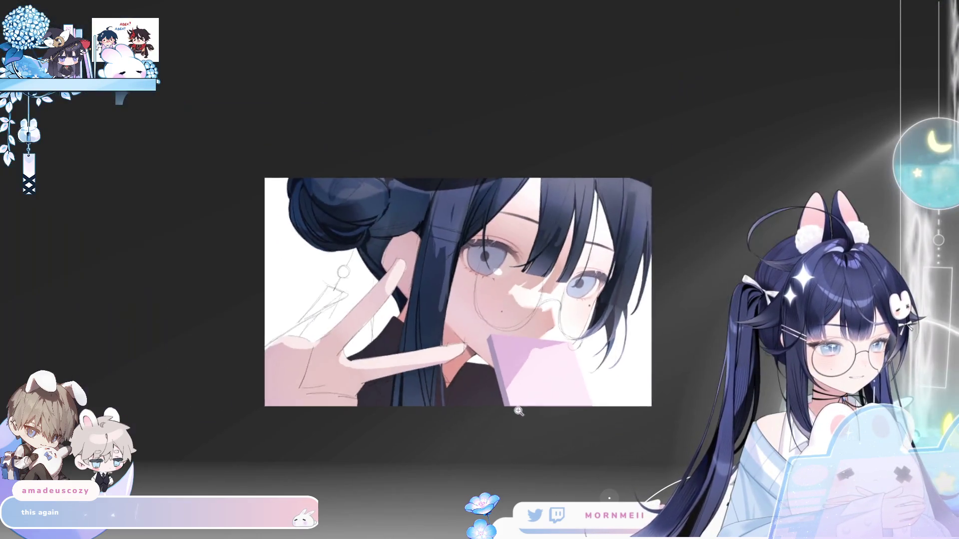
pyautogui.press('h')
pyautogui.press('h')
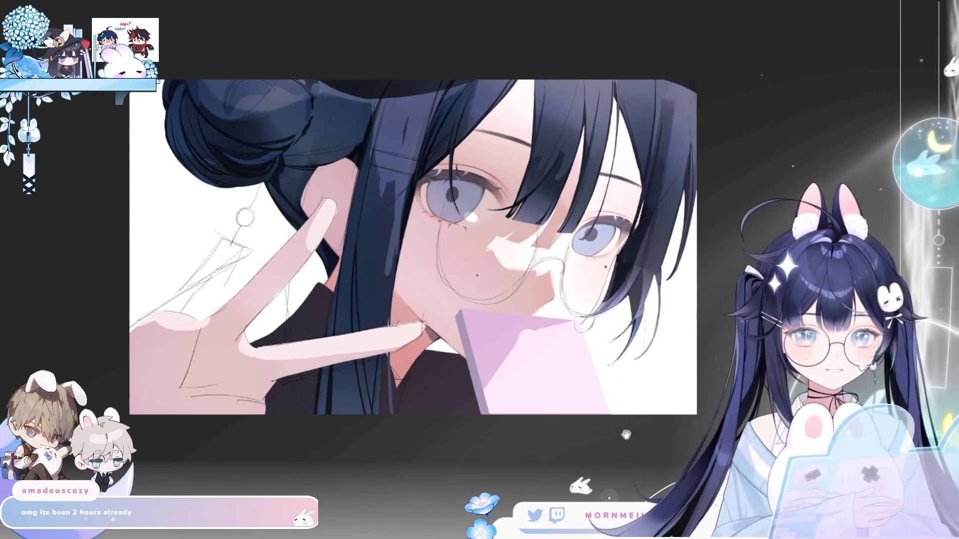
pyautogui.moveTo(589, 464); pyautogui.dragTo(481, 477)
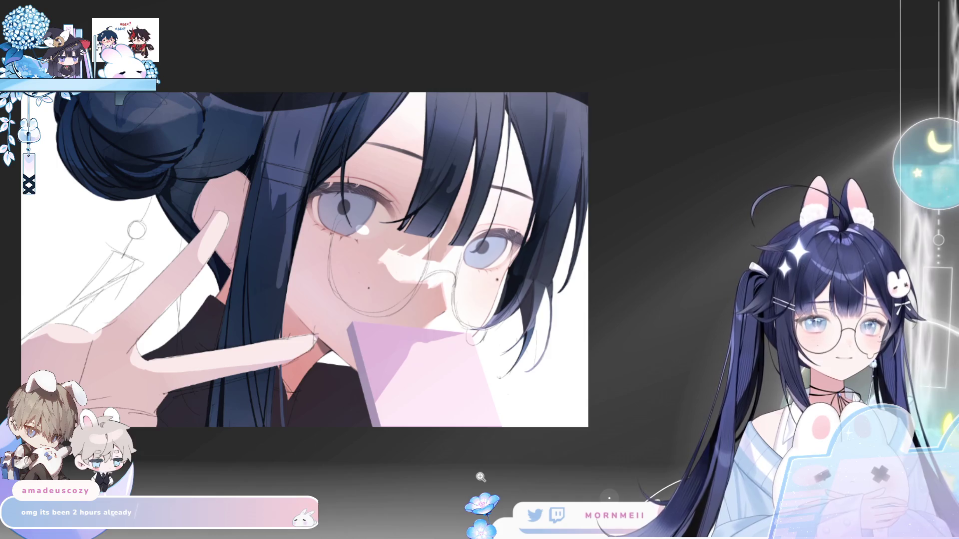
pyautogui.press('h')
pyautogui.press('h')
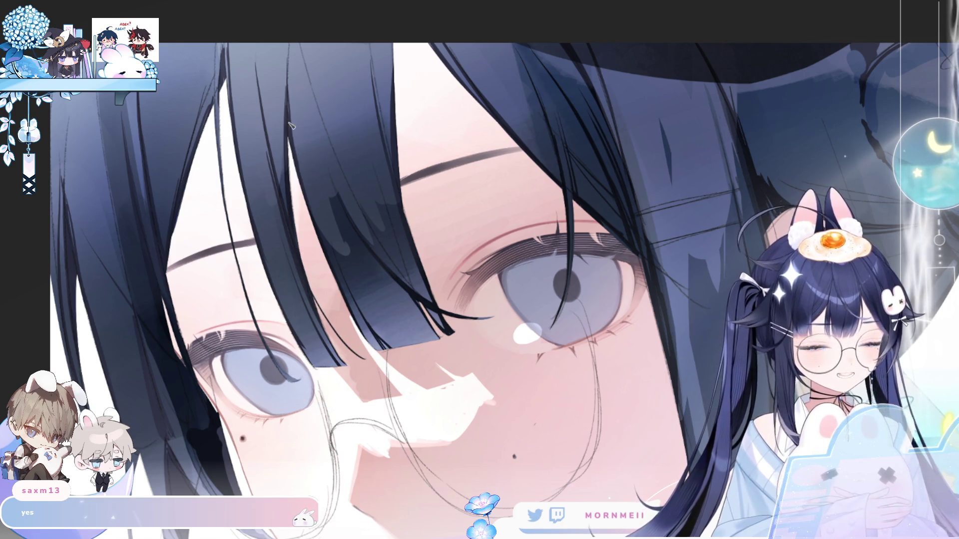
pyautogui.scroll(-2, 288, 131)
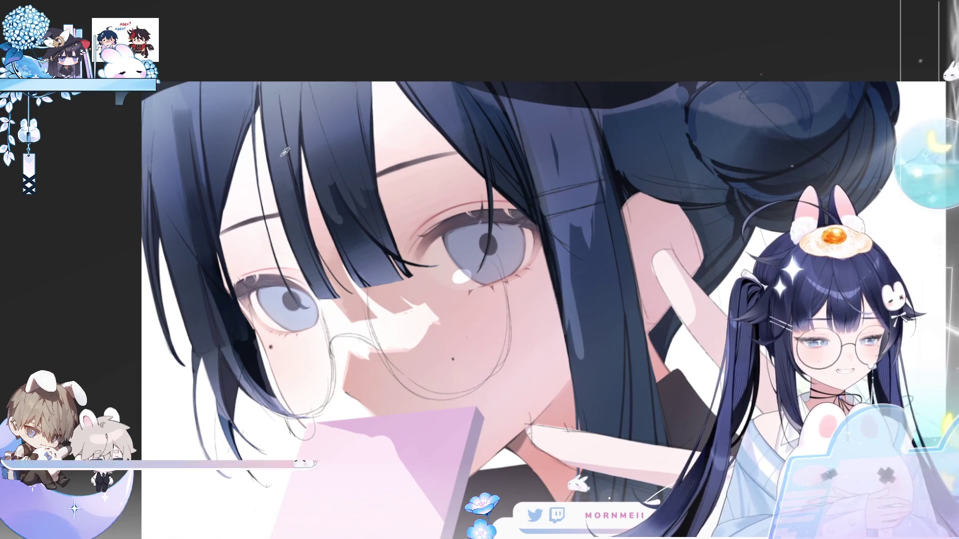
pyautogui.scroll(2, 282, 165)
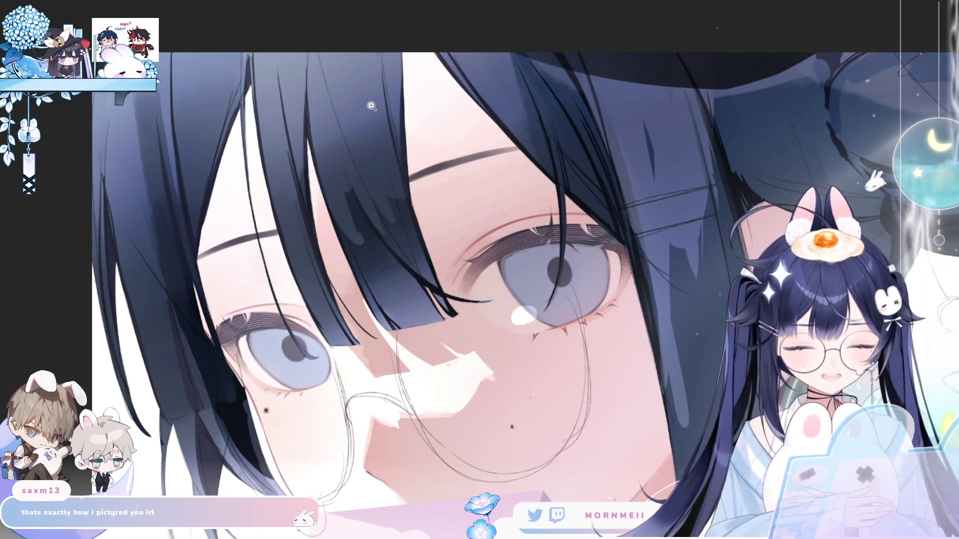
pyautogui.scroll(-1, 372, 105)
pyautogui.scroll(1, 371, 106)
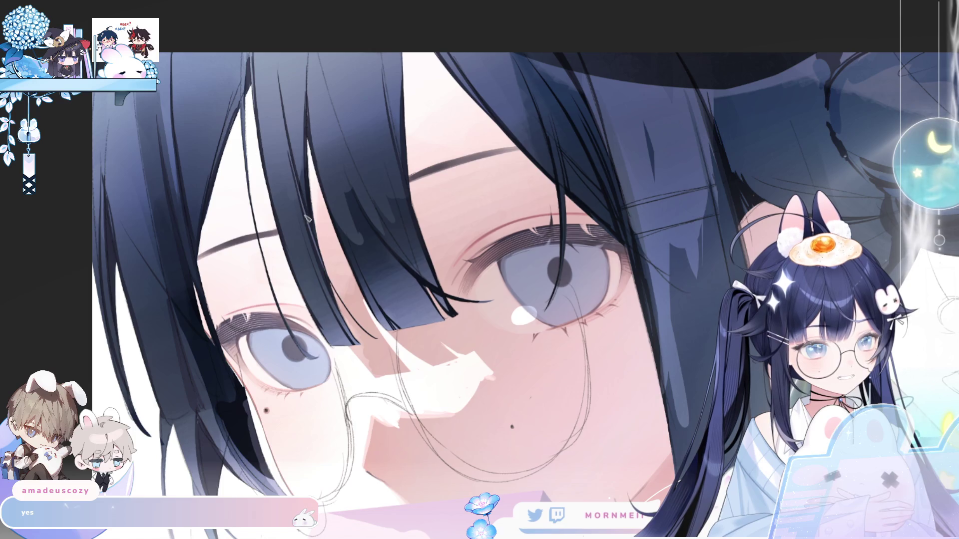
pyautogui.scroll(-3, 343, 159)
pyautogui.press('h')
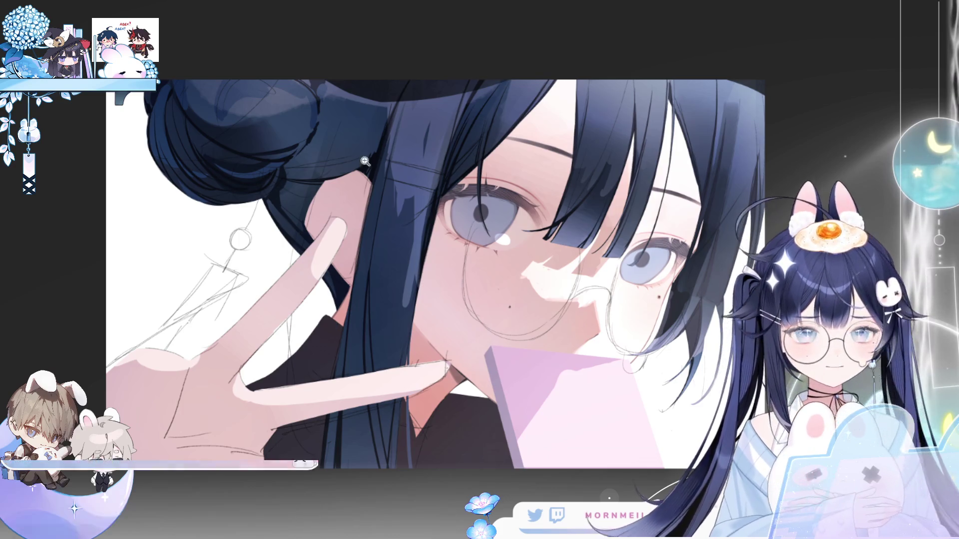
pyautogui.moveTo(564, 91); pyautogui.dragTo(399, 132)
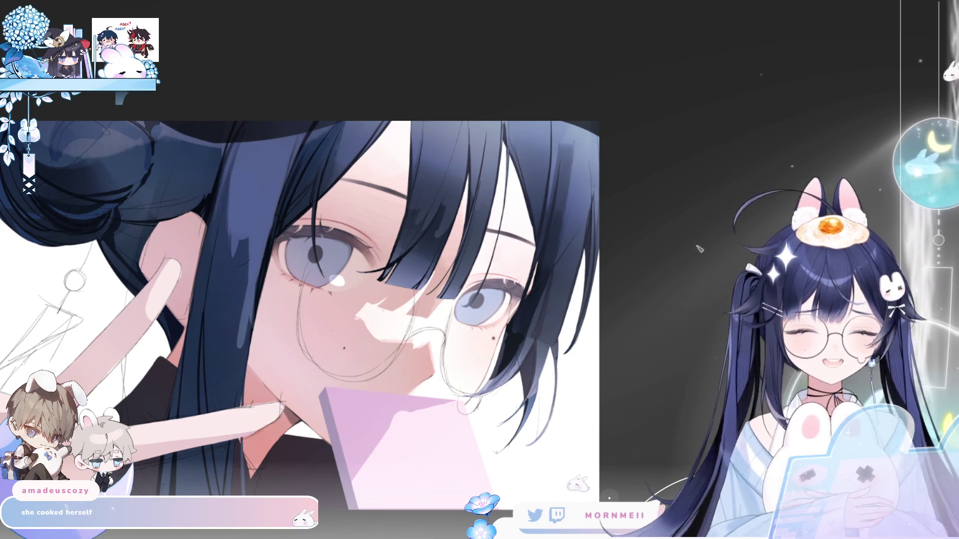
pyautogui.press('h')
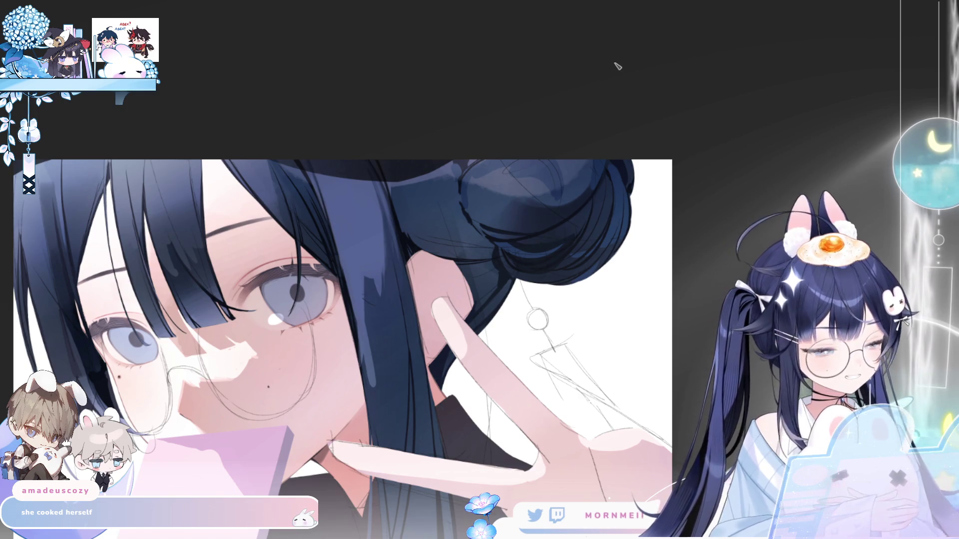
pyautogui.press('h')
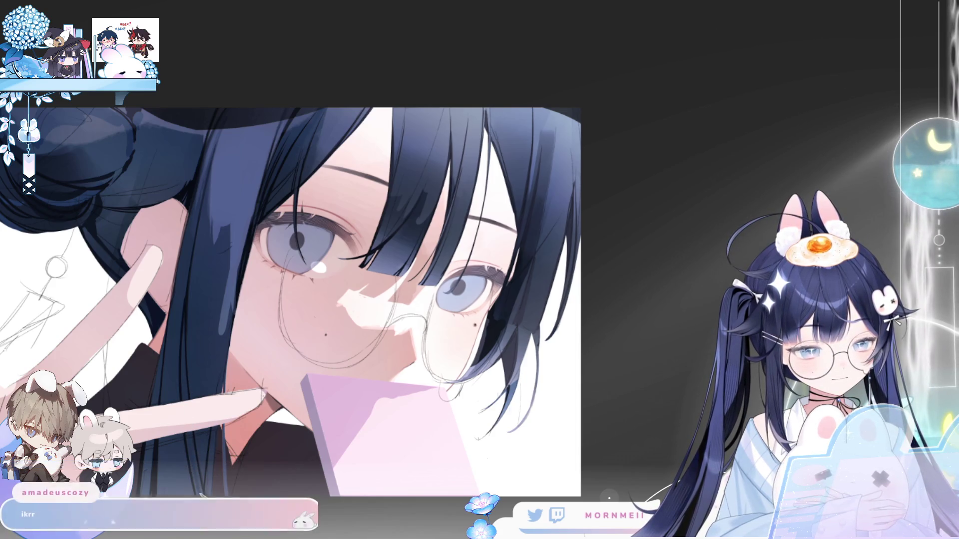
pyautogui.keyDown('alt'); pyautogui.click(255, 310); pyautogui.keyUp('alt')
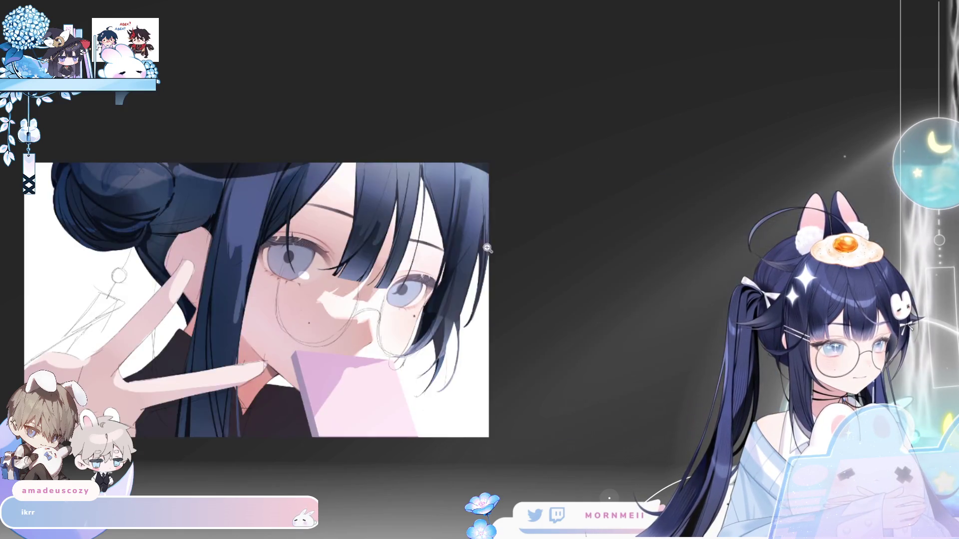
# Zoom out and back in close on the girl's face, then mirror the view horizontally.
pyautogui.click(470, 194)
pyautogui.keyDown('alt'); pyautogui.click(505, 173); pyautogui.keyUp('alt')
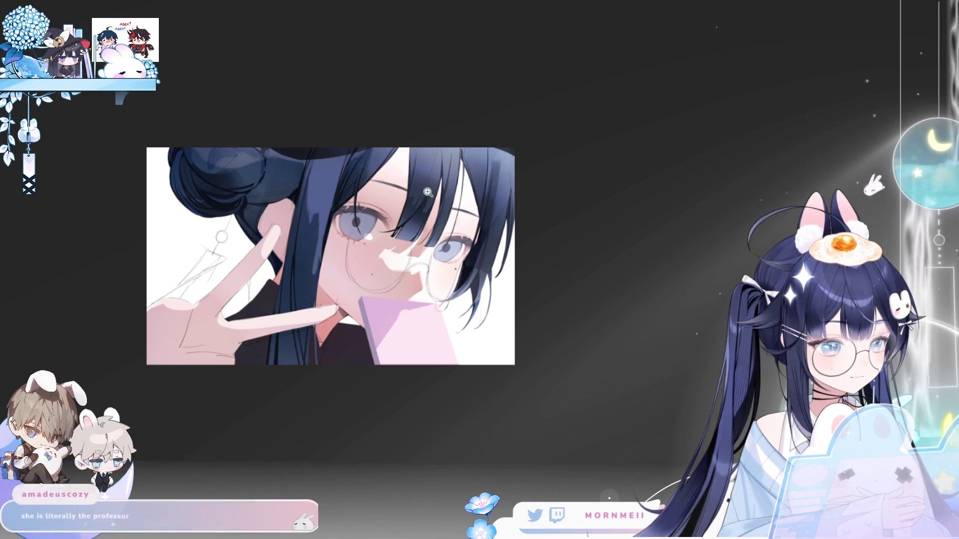
pyautogui.click(414, 223)
pyautogui.press('h')
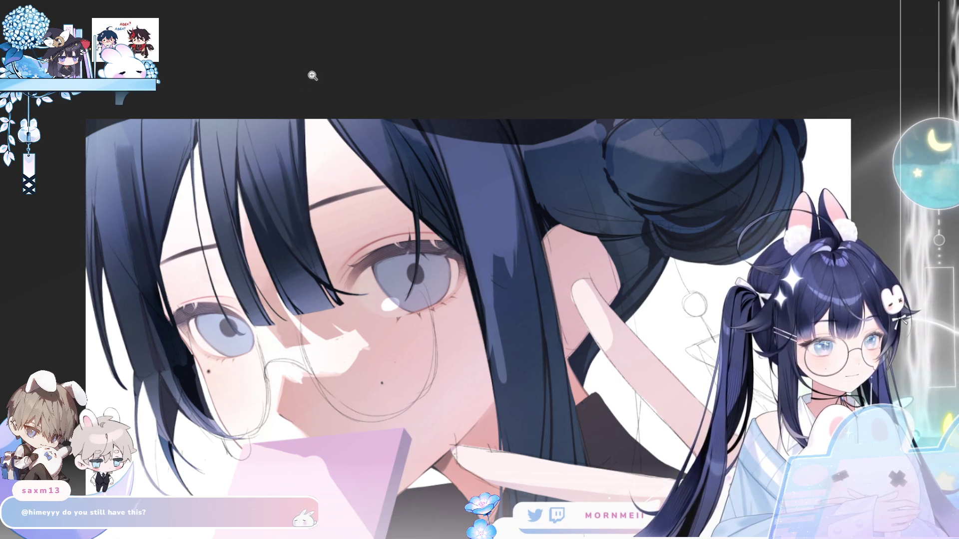
# Zoom out, back in on the face and glasses, then mirror the view and zoom in on the hair.
pyautogui.scroll(-2, 313, 77)
pyautogui.press('h')
pyautogui.press('h')
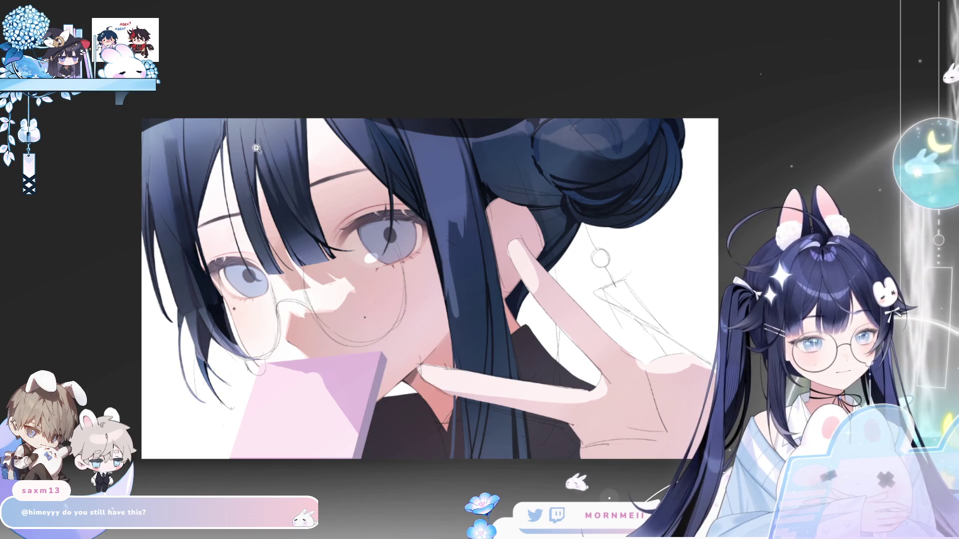
pyautogui.click(257, 147)
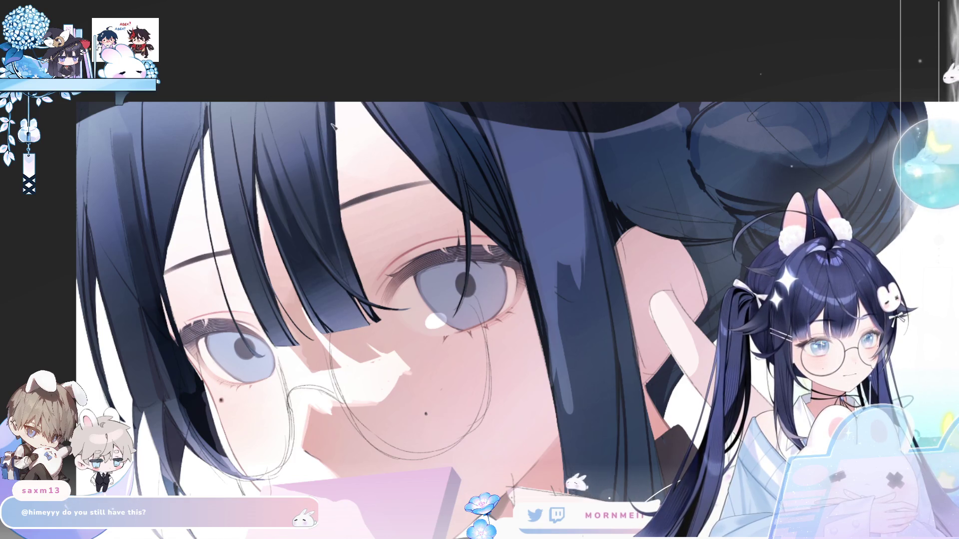
pyautogui.press('h')
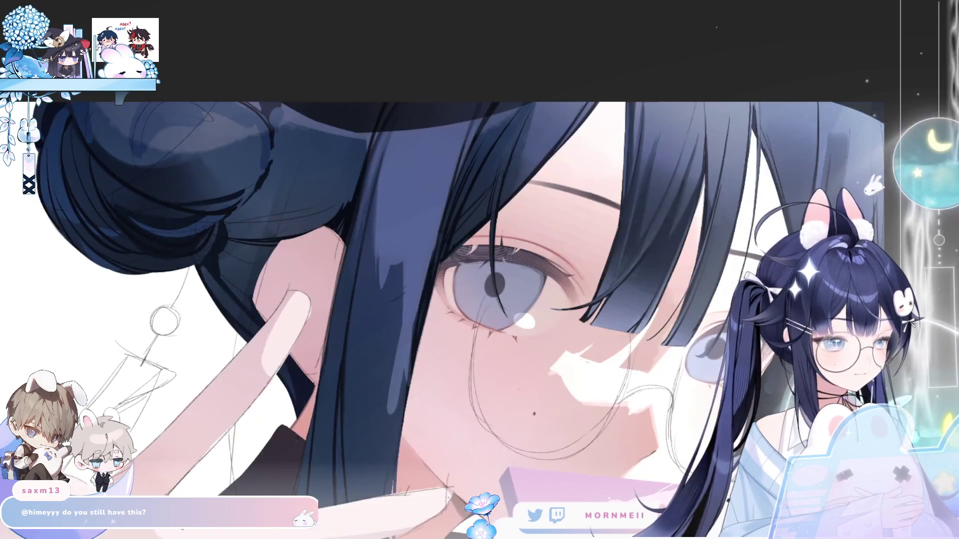
pyautogui.press('h')
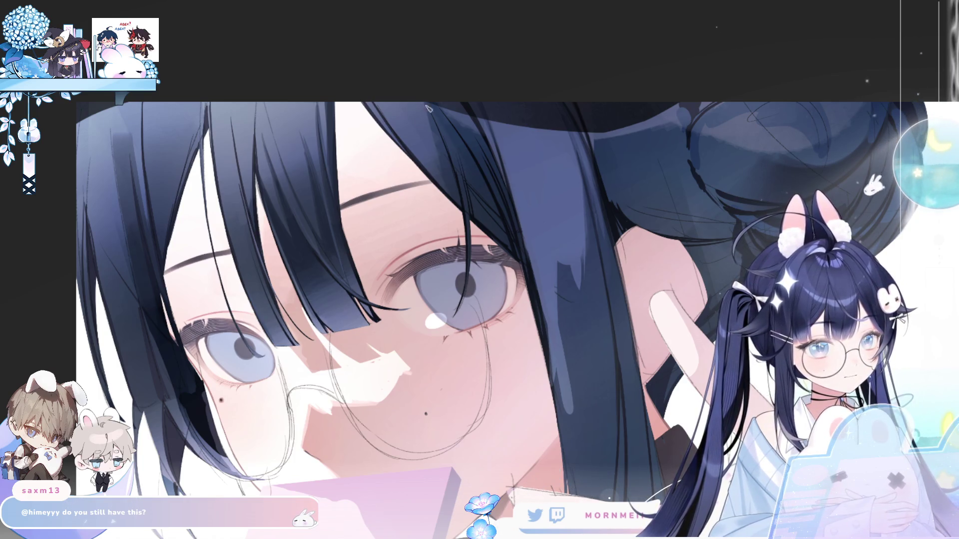
pyautogui.scroll(-6, 434, 95)
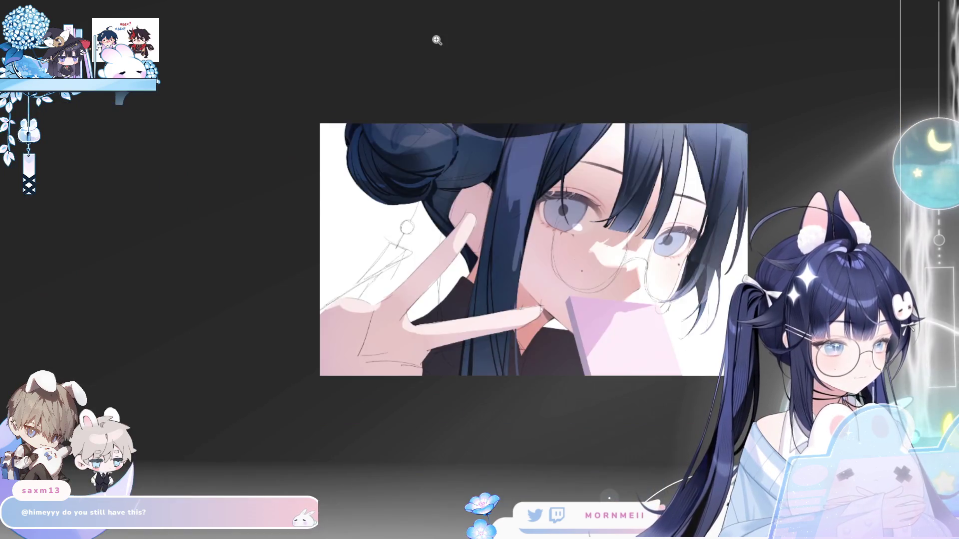
pyautogui.press('h')
pyautogui.click(259, 167)
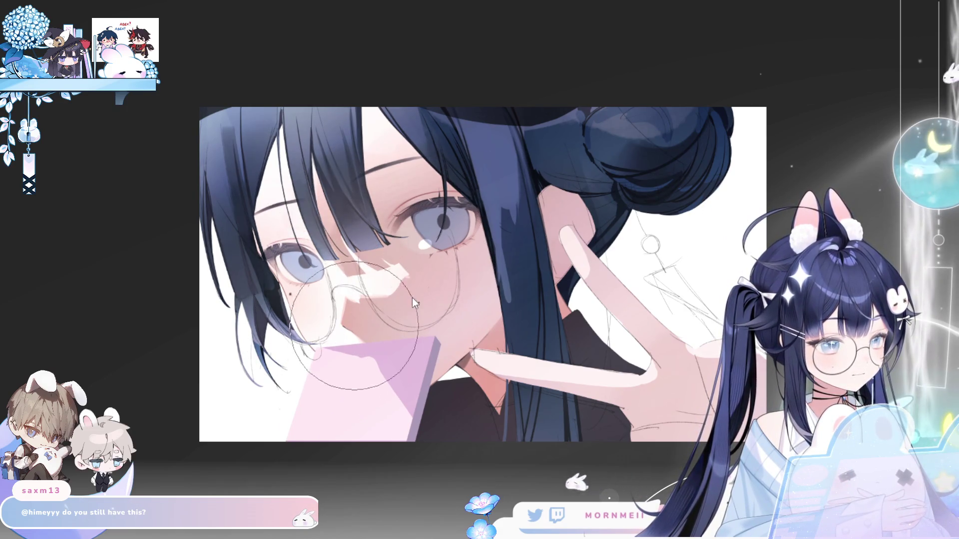
pyautogui.press('h')
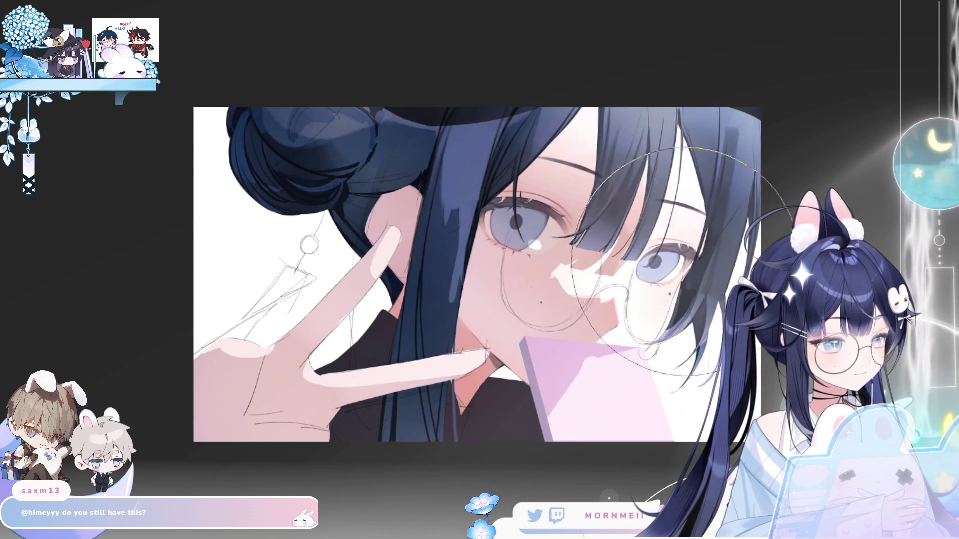
pyautogui.press('h')
pyautogui.press('h')
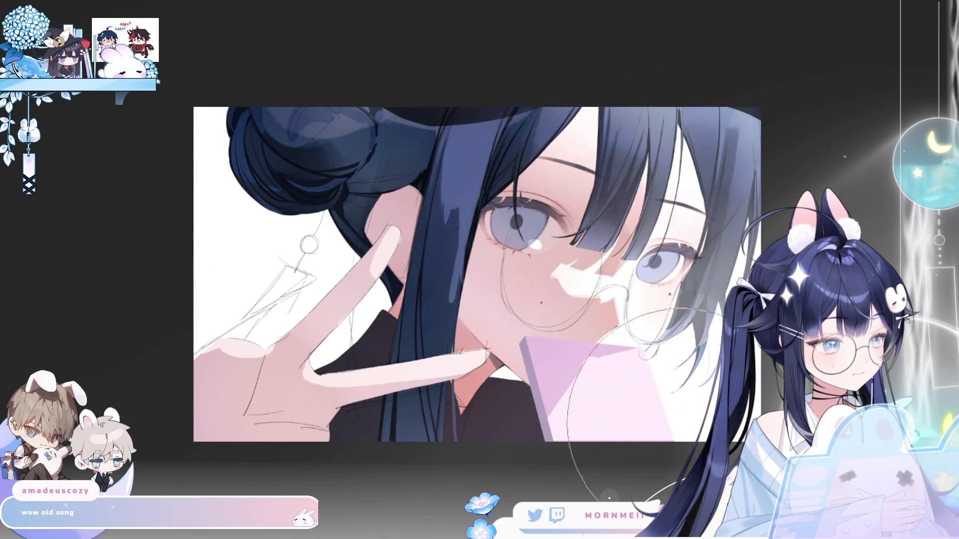
pyautogui.press('h')
pyautogui.press('h')
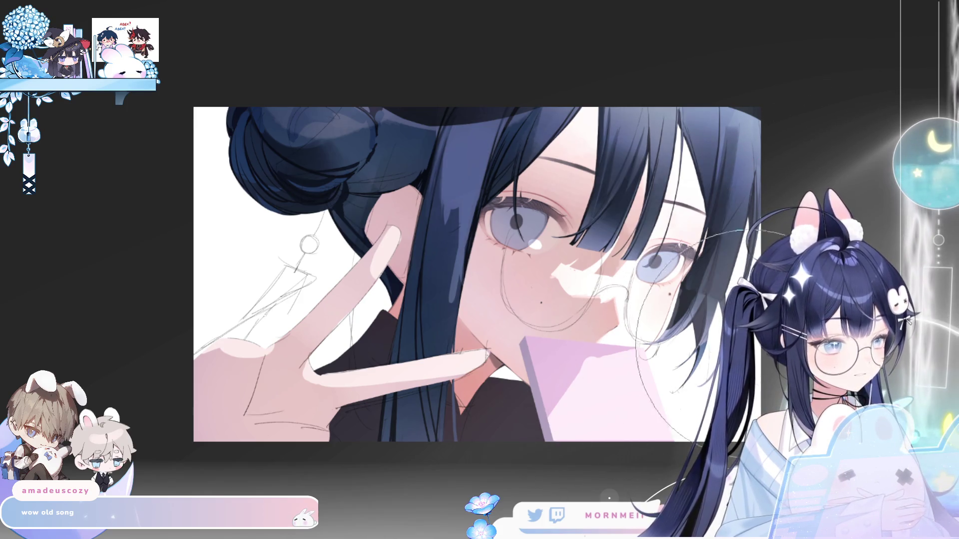
pyautogui.moveTo(713, 422); pyautogui.dragTo(498, 421)
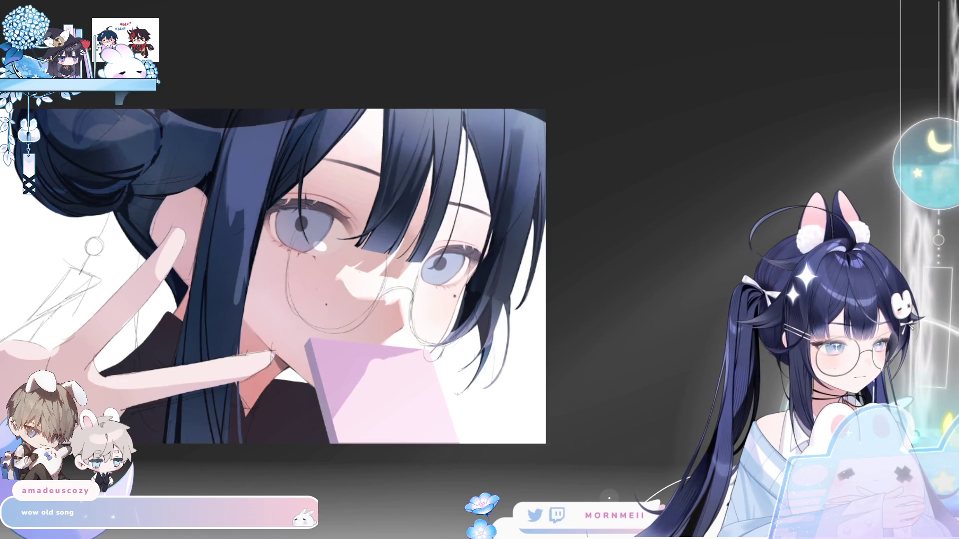
pyautogui.moveTo(518, 242); pyautogui.dragTo(478, 230)
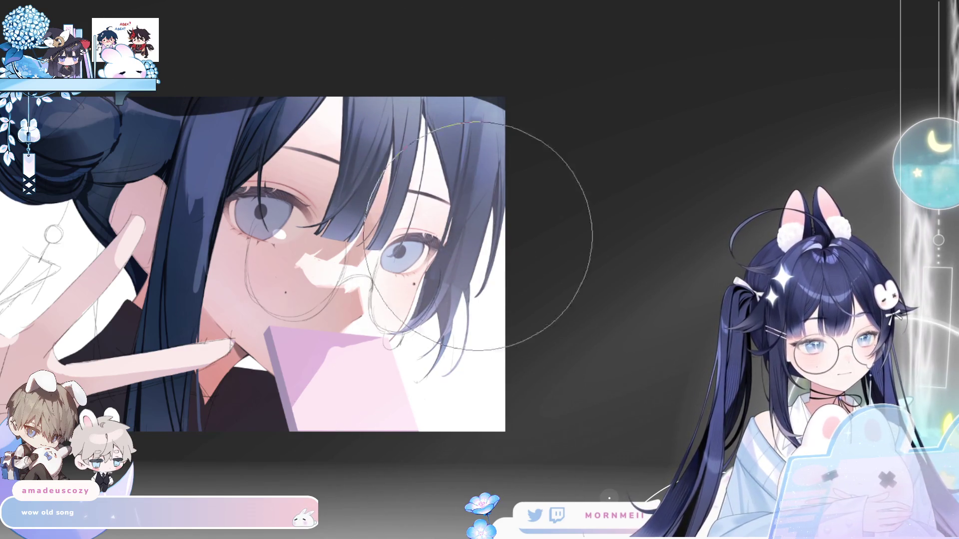
pyautogui.press('h')
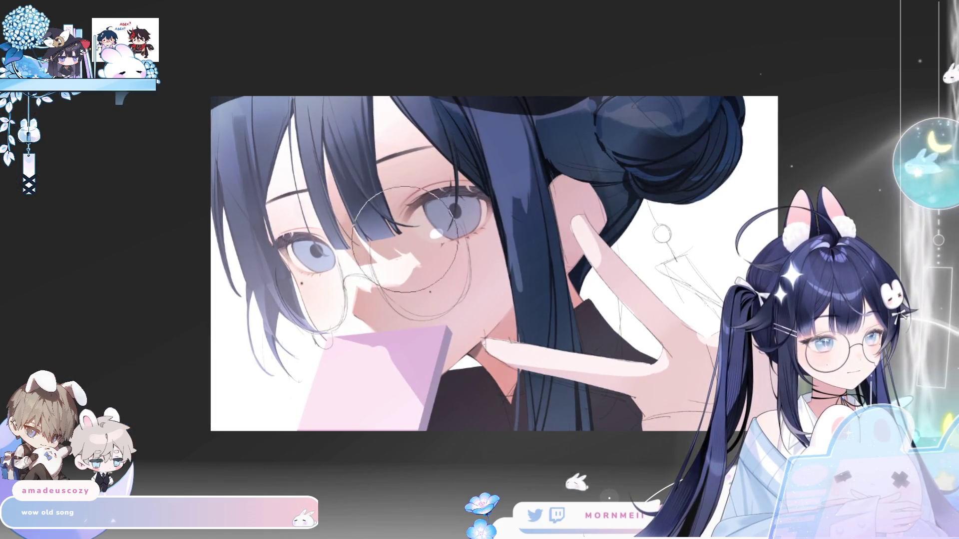
# Flip the view to compare and pan the canvas to bring the face into view.
pyautogui.press('h')
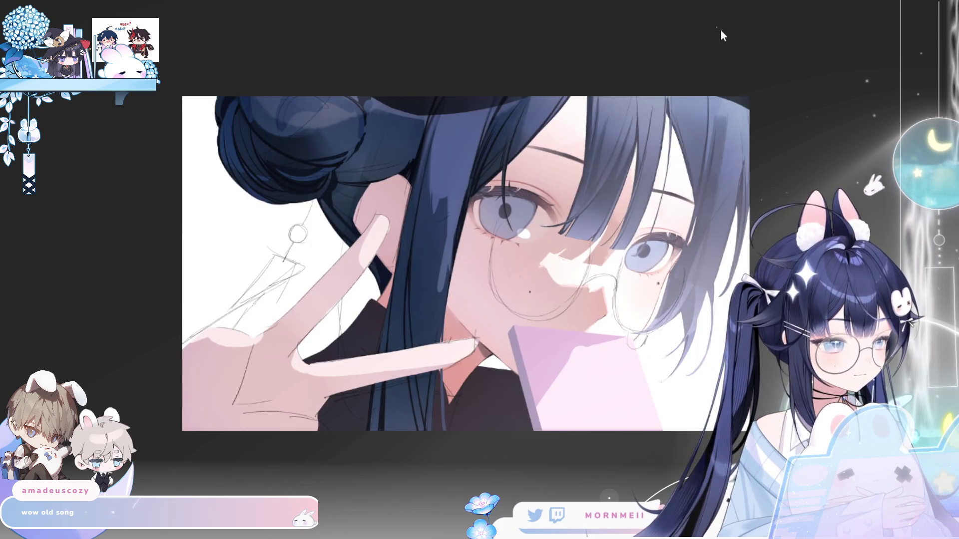
pyautogui.press('h')
pyautogui.press('h')
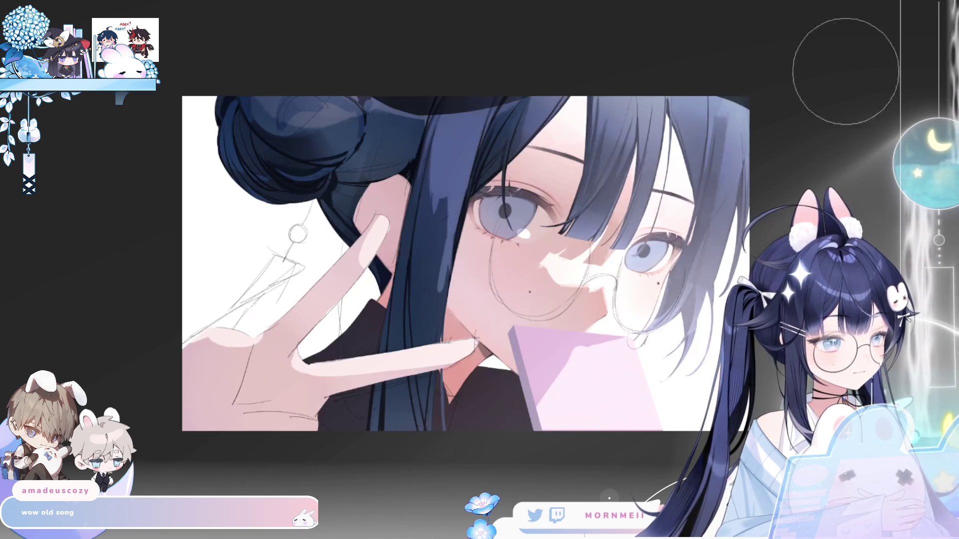
pyautogui.moveTo(700, 179); pyautogui.dragTo(527, 143)
pyautogui.press('h')
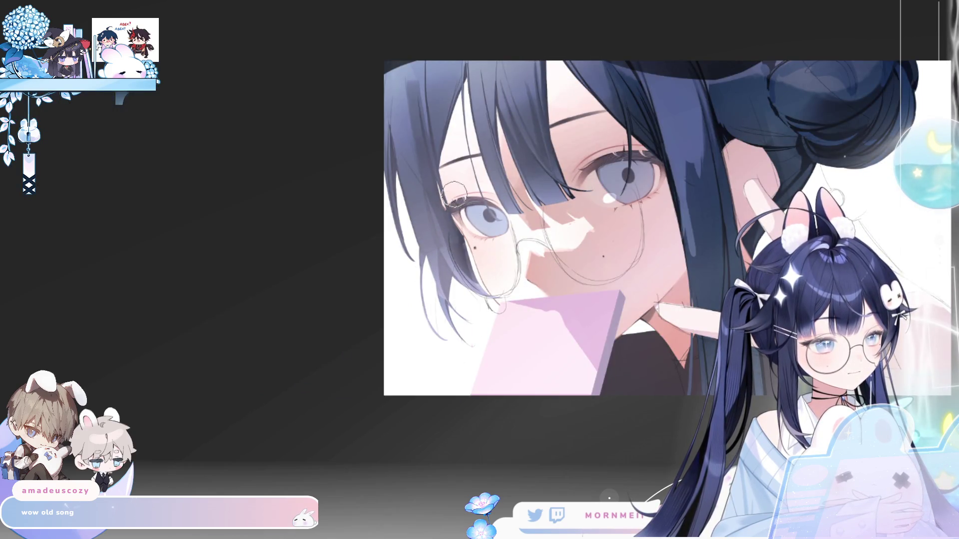
# Darken the shading at the eye's outer corner and paint dark hair strands beside the face.
pyautogui.moveTo(449, 209); pyautogui.dragTo(464, 259)
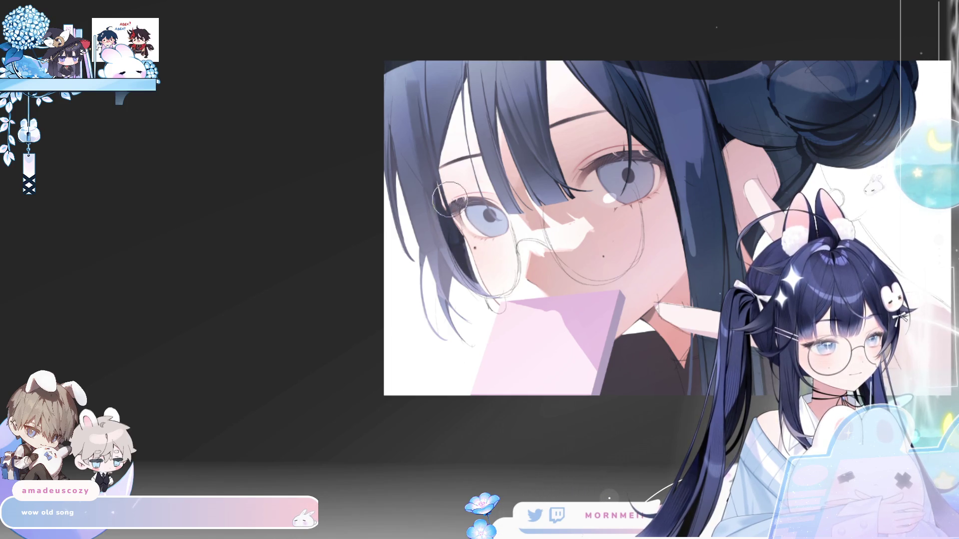
pyautogui.press('m')
pyautogui.press('m')
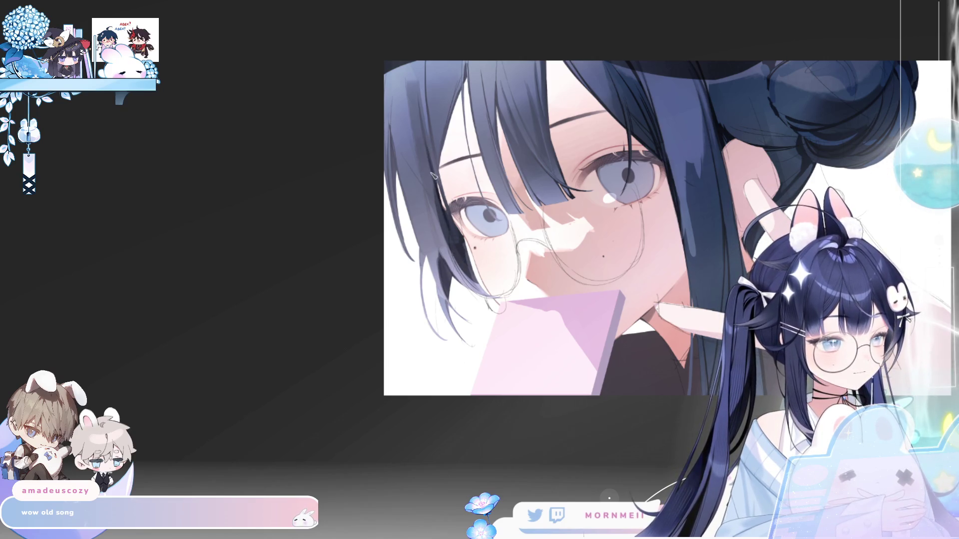
pyautogui.moveTo(452, 205)
pyautogui.mouseDown()
pyautogui.moveTo(462, 255)
pyautogui.moveTo(483, 285)
pyautogui.mouseUp()
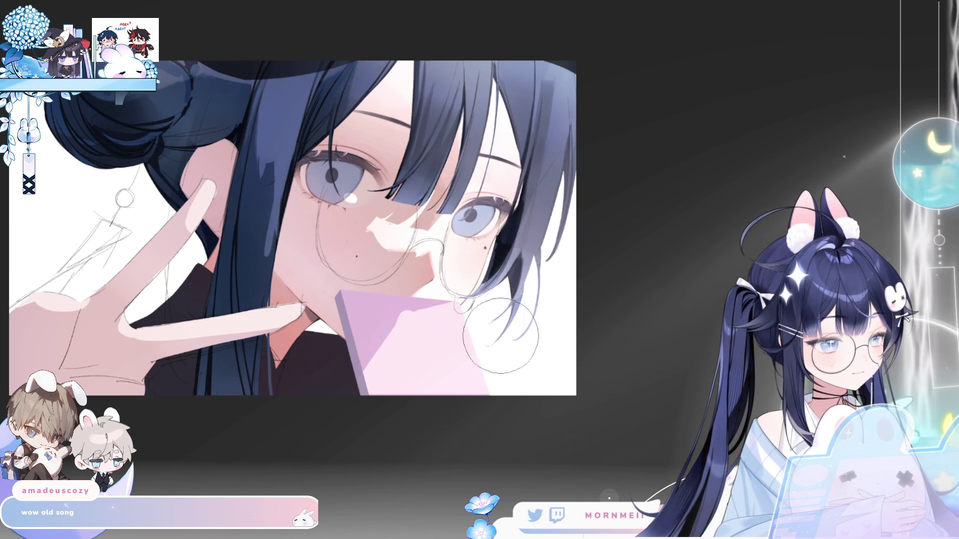
# Zoom in on the eyes and flip the canvas view back and forth to check the hair.
pyautogui.press('h')
pyautogui.click(372, 180)
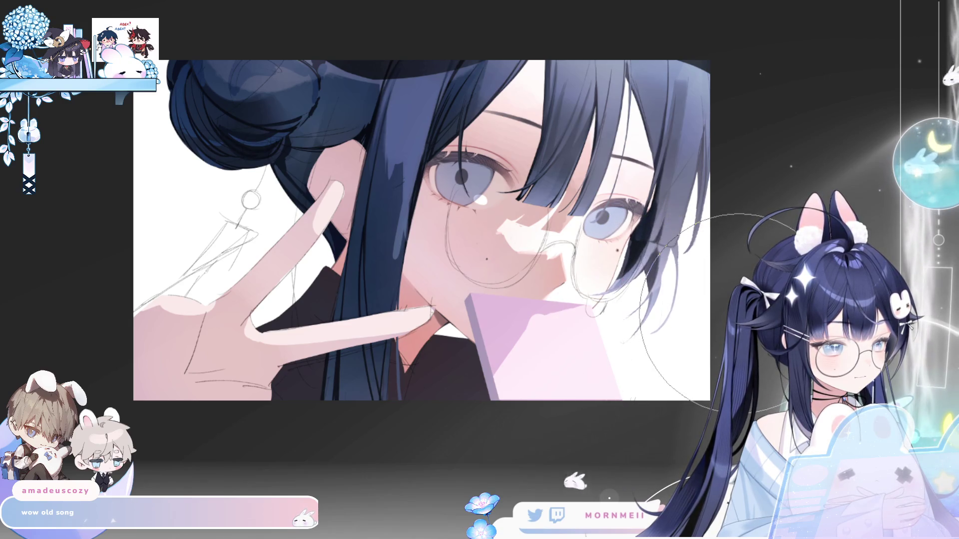
pyautogui.press('h')
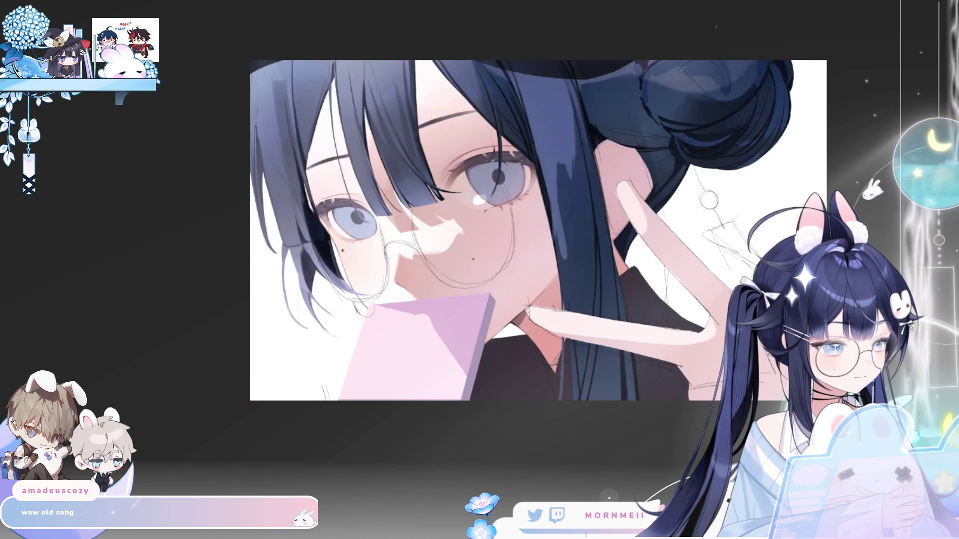
pyautogui.press('h')
pyautogui.press('h')
pyautogui.press('h')
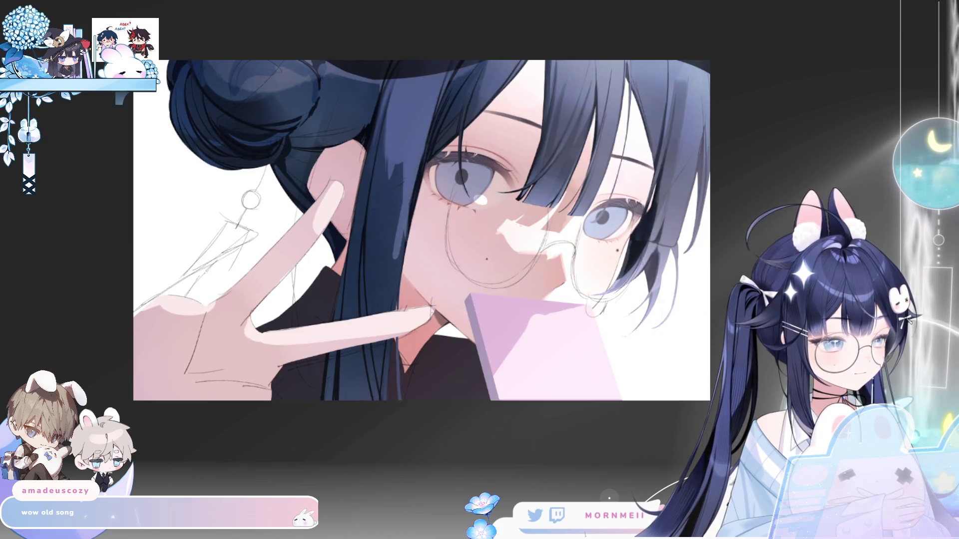
pyautogui.press('h')
pyautogui.press('h')
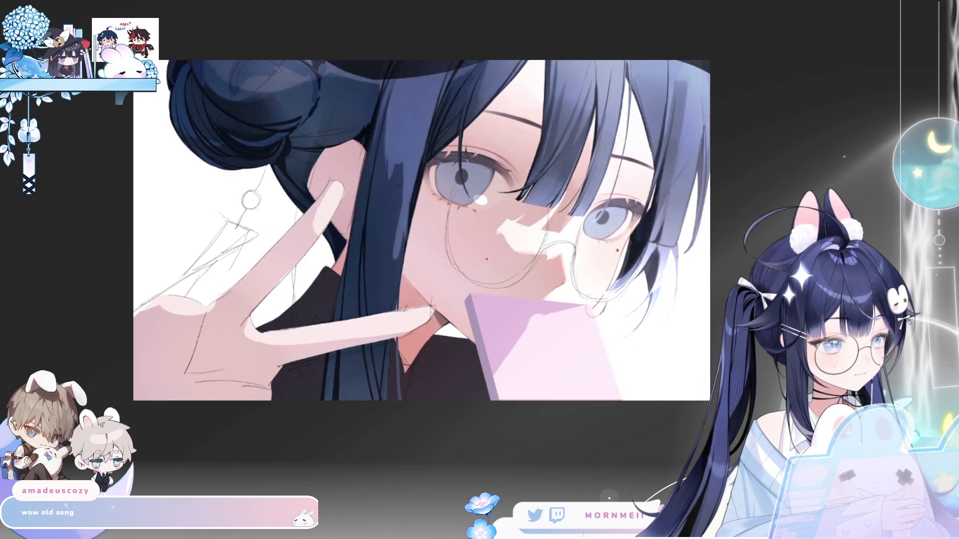
# Undo and redo the lighter blue hair edit to compare, leaving it applied.
pyautogui.hotkey('ctrl', 'z')
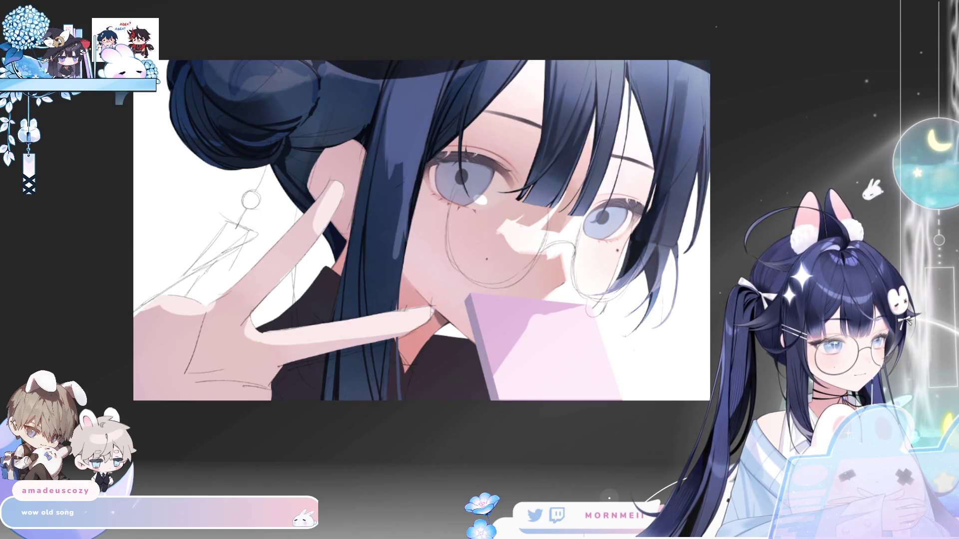
pyautogui.hotkey('ctrl', 'y')
pyautogui.hotkey('ctrl', 'z')
pyautogui.hotkey('ctrl', 'y')
# Zoom out to a small view of the whole piece and mirror it to compare.
pyautogui.keyDown('alt'); pyautogui.click(718, 218); pyautogui.keyUp('alt')
pyautogui.press('h')
pyautogui.press('h')
pyautogui.keyDown('alt'); pyautogui.click(629, 359); pyautogui.keyUp('alt')
pyautogui.press('h')
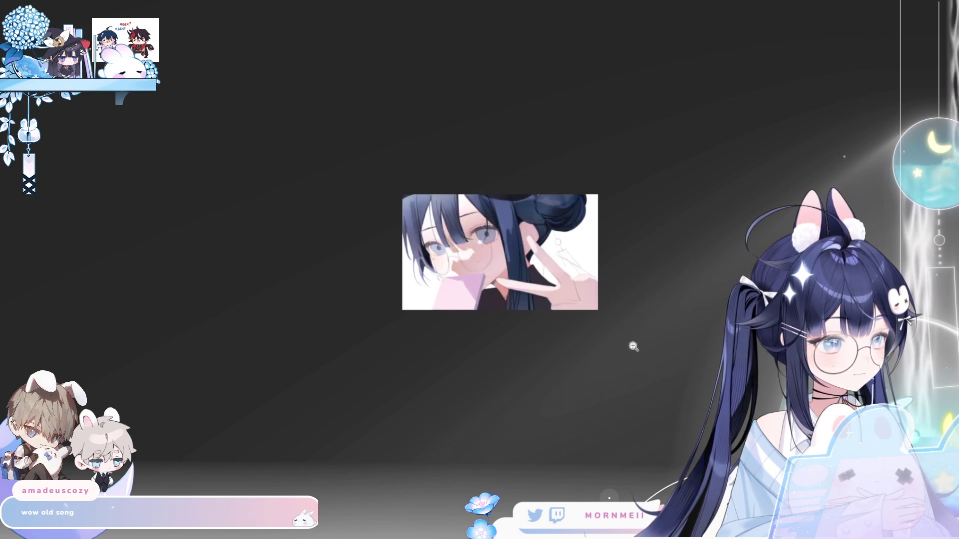
pyautogui.press('h')
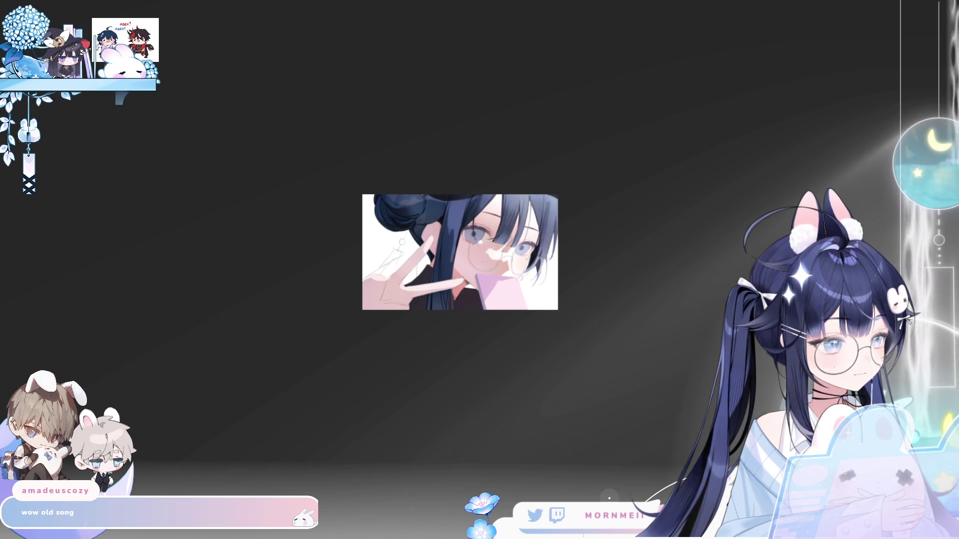
# Enlarge the thumbnail view and toggle Flip Horizontal on and off to review the artwork.
pyautogui.scroll(5, 870, 112)
pyautogui.press('h')
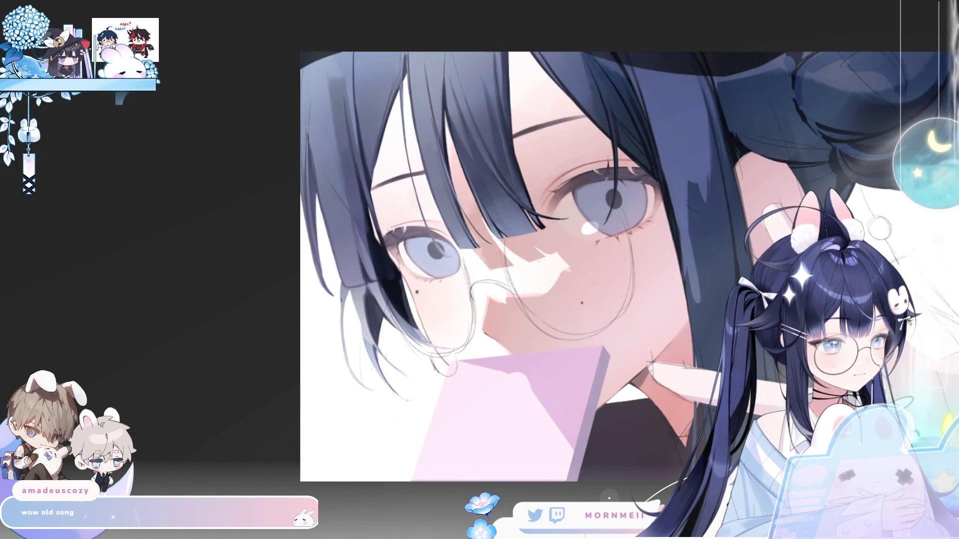
pyautogui.press('h')
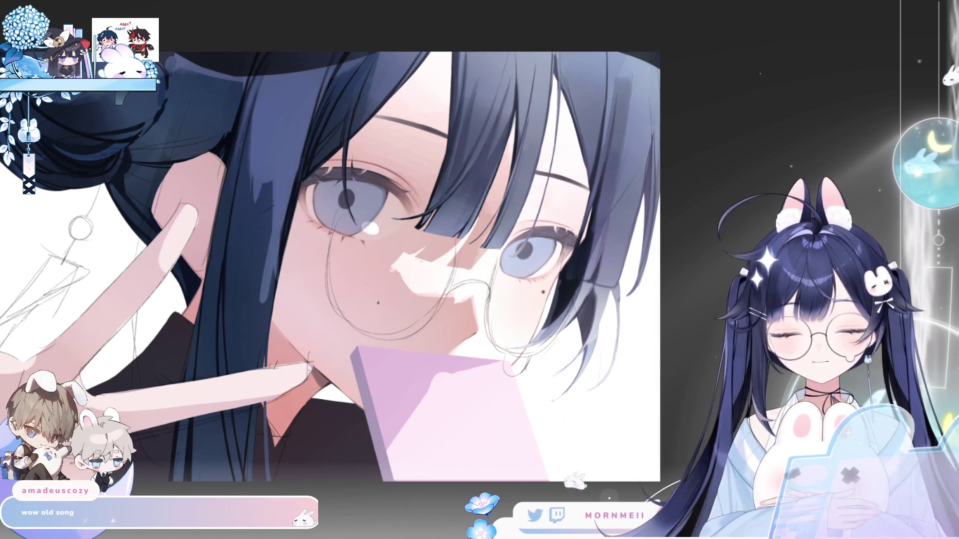
pyautogui.press('h')
pyautogui.press('h')
pyautogui.scroll(-5, 691, 357)
# Fit the canvas to the window, compare it mirrored, then zoom back in on the eyes.
pyautogui.press('h')
pyautogui.press('h')
pyautogui.hotkey('ctrl', '0')
pyautogui.press('h')
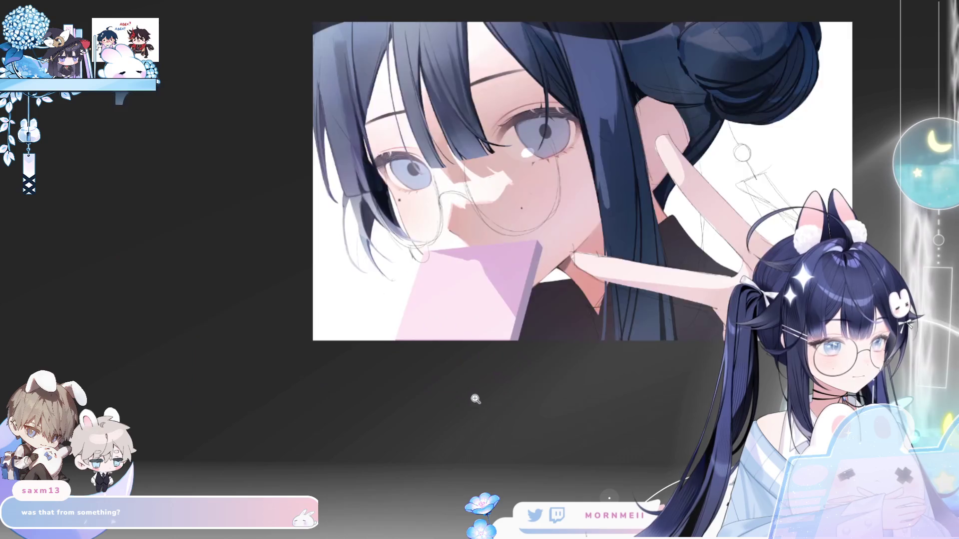
pyautogui.press('h')
pyautogui.scroll(5, 596, 313)
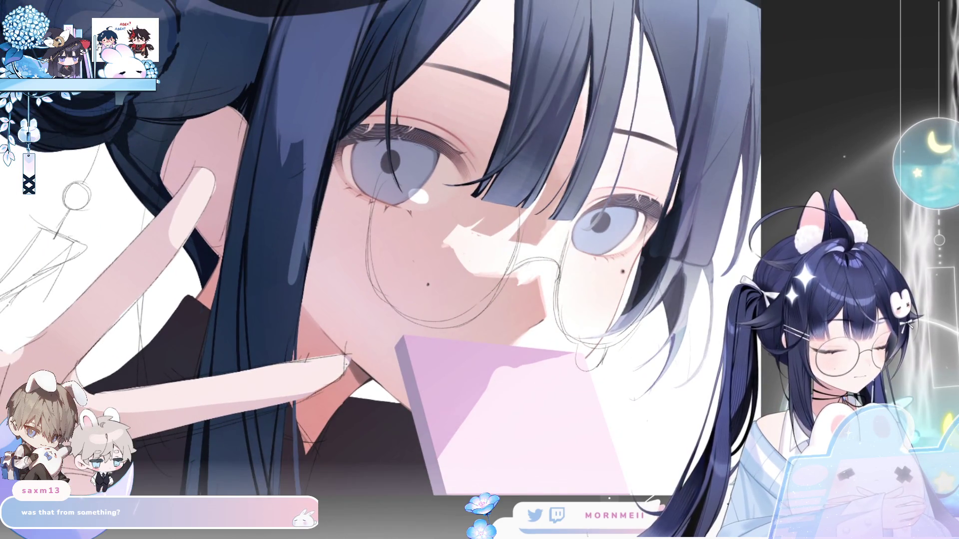
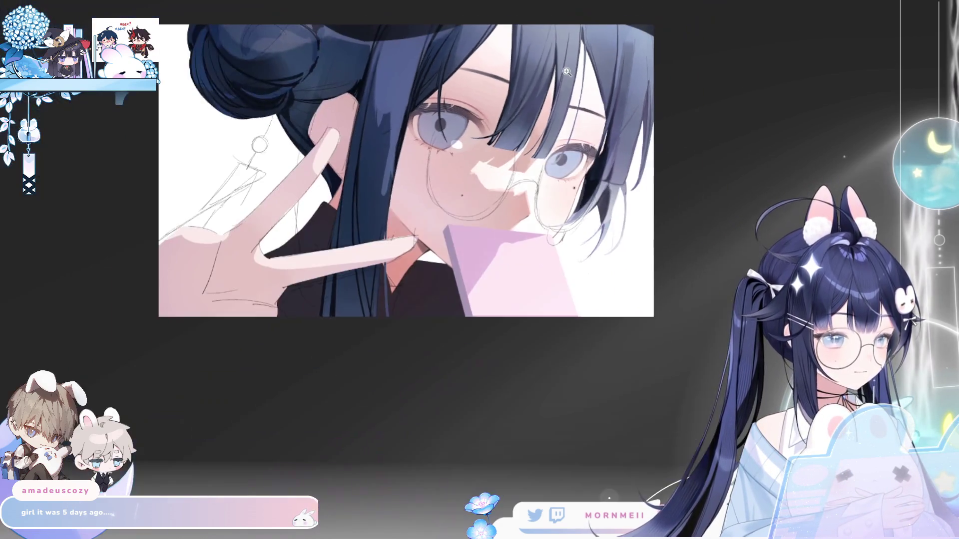
# Check the face in a mirrored view, zooming in and then fitting the illustration.
pyautogui.press('h')
pyautogui.press('h')
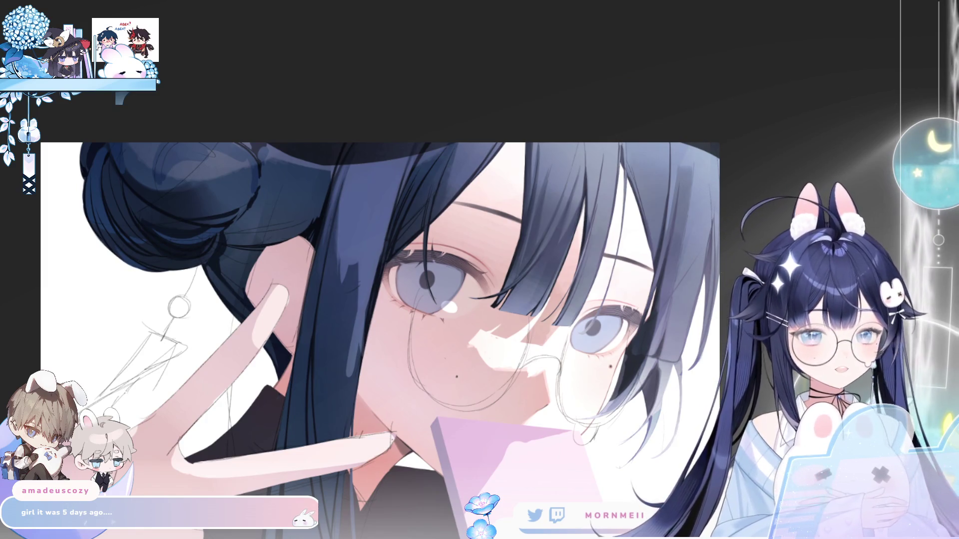
pyautogui.press('h')
pyautogui.press('h')
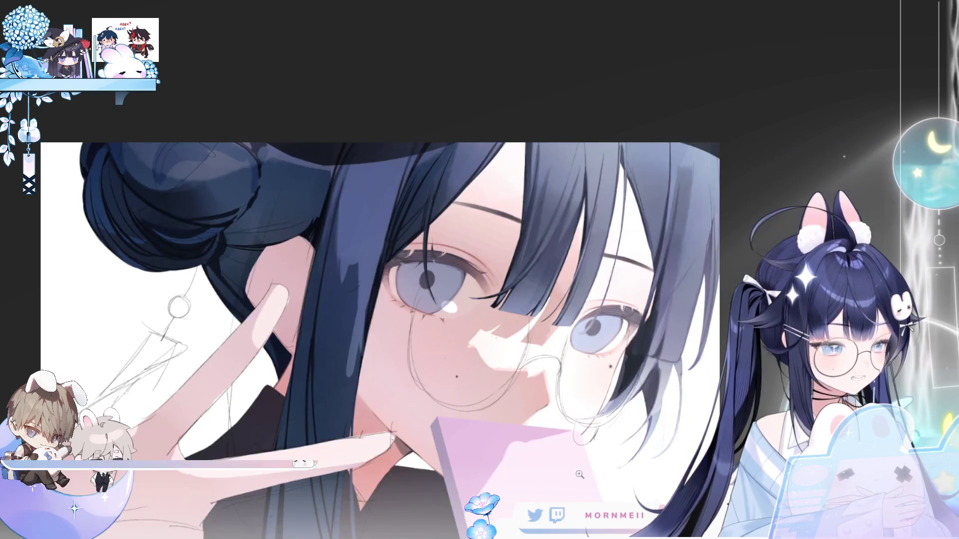
pyautogui.click(498, 129)
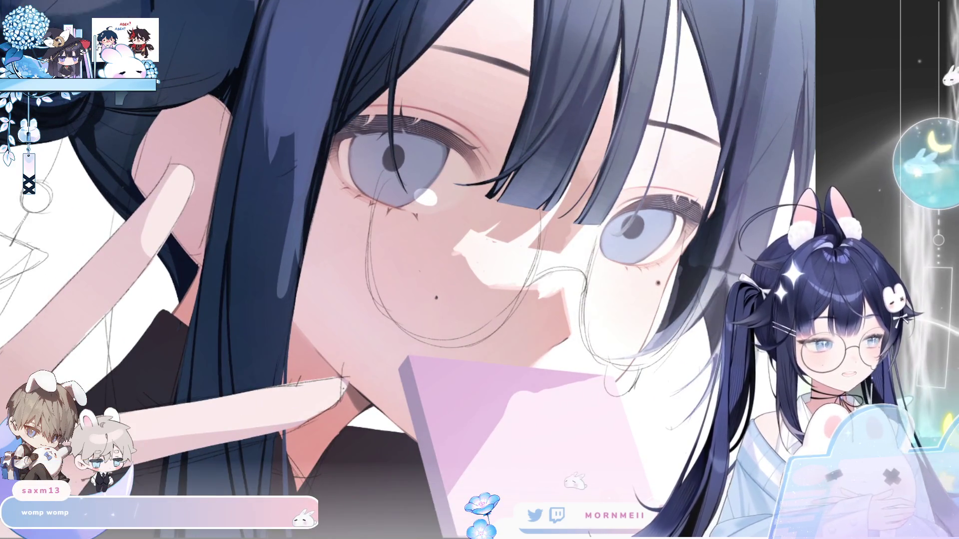
pyautogui.press('h')
pyautogui.press('h')
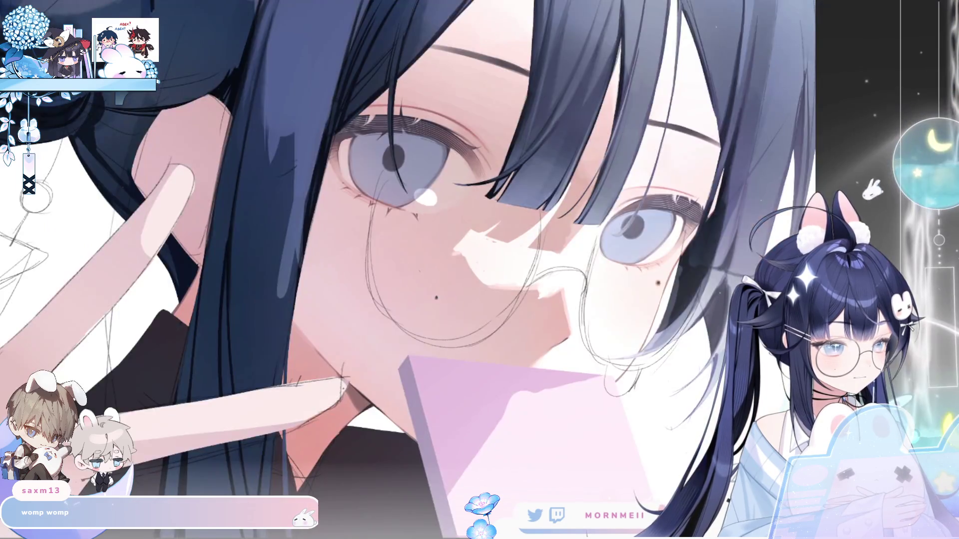
pyautogui.hotkey('ctrl', '0')
pyautogui.click(640, 257)
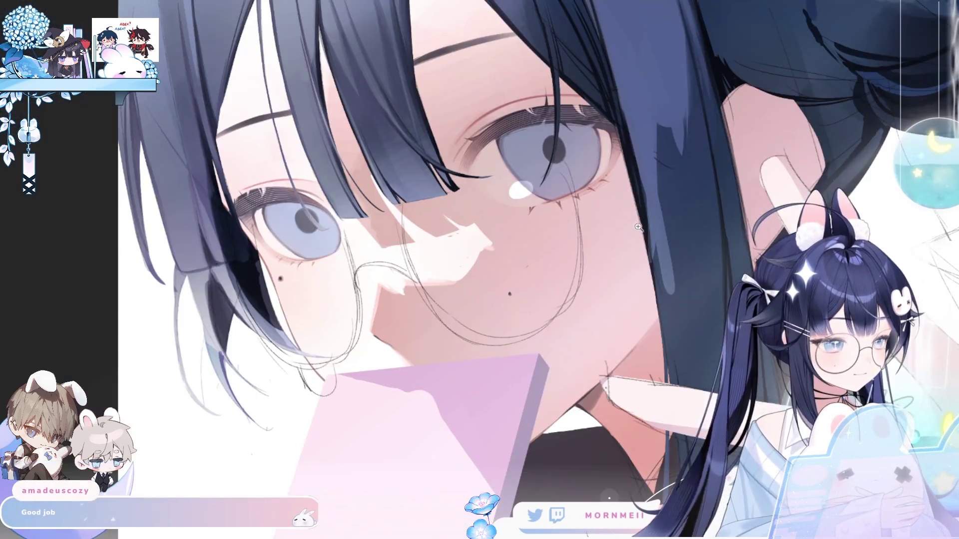
pyautogui.press('h')
pyautogui.click(360, 185)
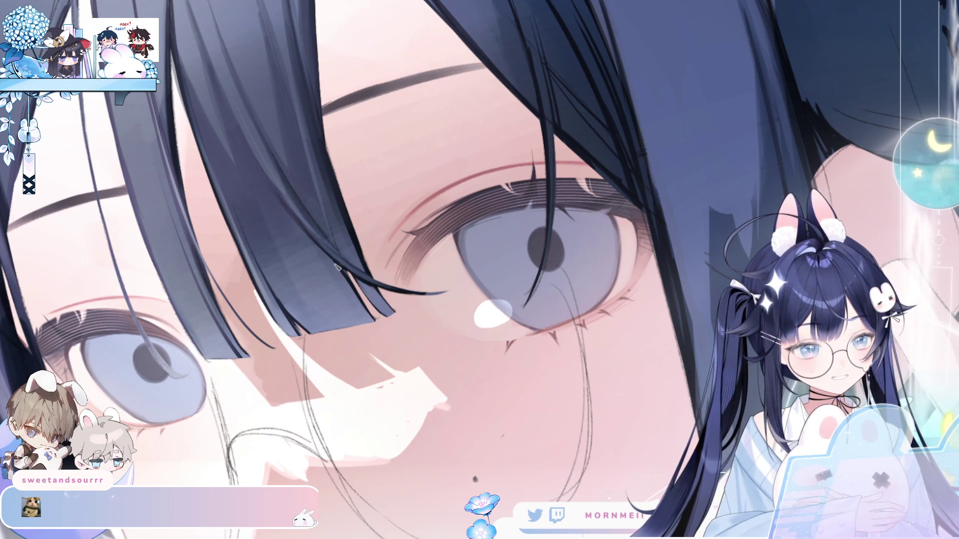
pyautogui.hotkey('ctrl', '0')
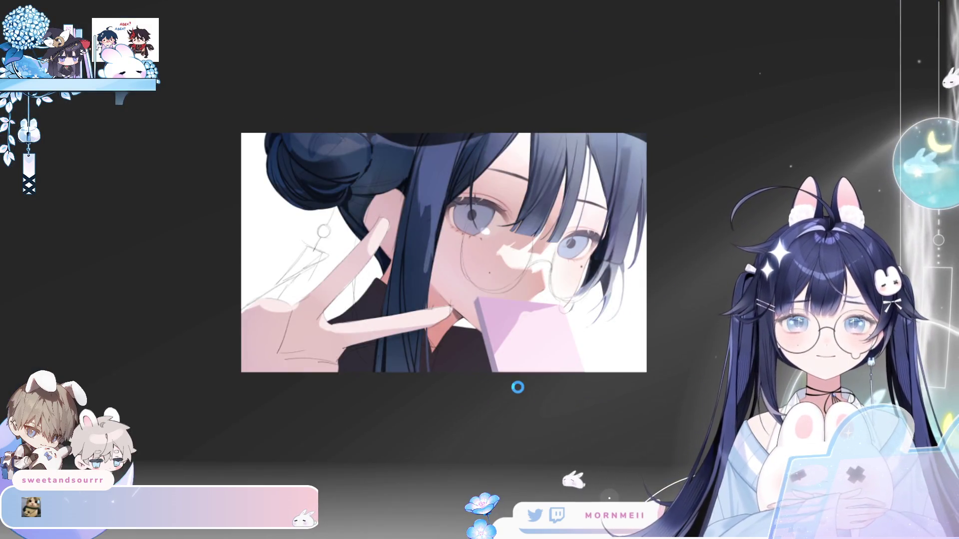
# Check the drawing mirrored, then zoom in and center the view on the right eye.
pyautogui.press('h')
pyautogui.press('h')
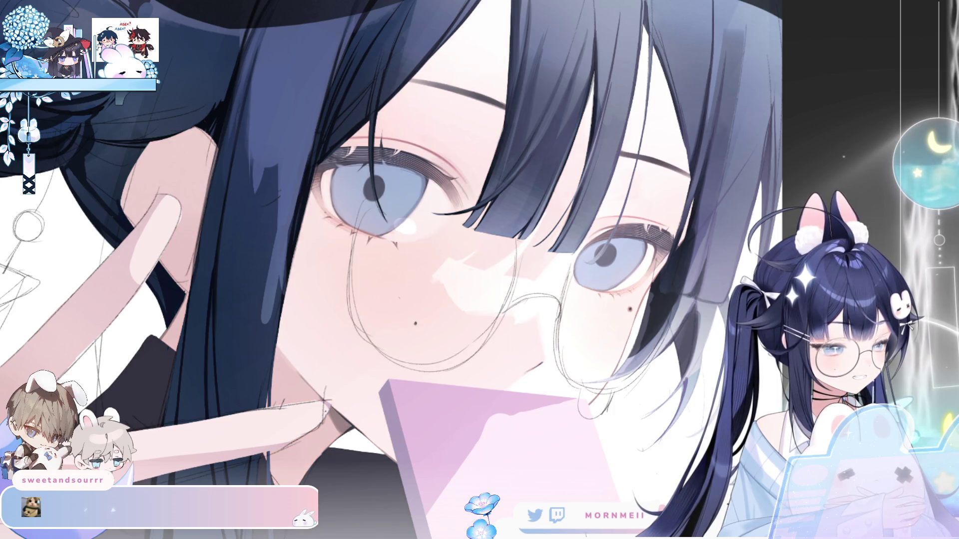
pyautogui.click(481, 228)
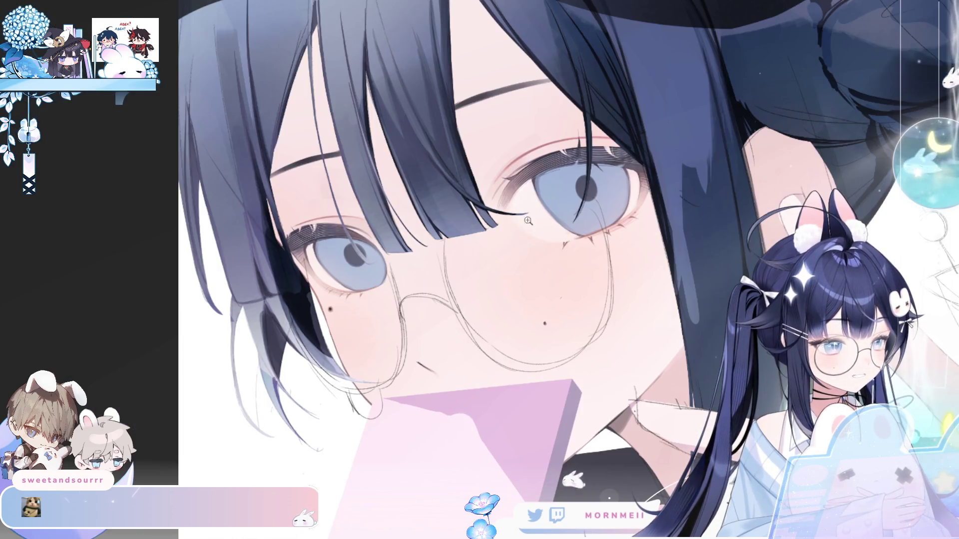
pyautogui.click(481, 228)
pyautogui.click(481, 228)
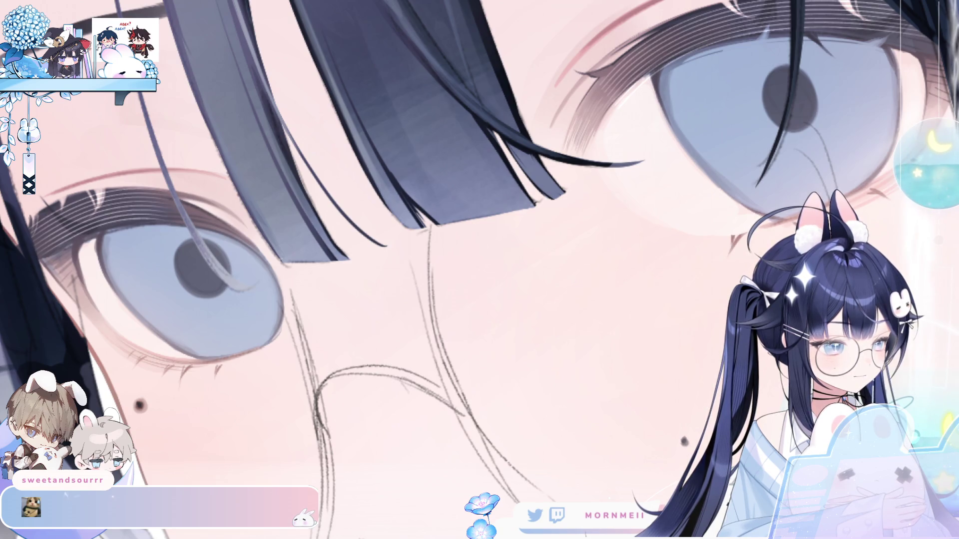
pyautogui.moveTo(181, 271); pyautogui.dragTo(122, 318)
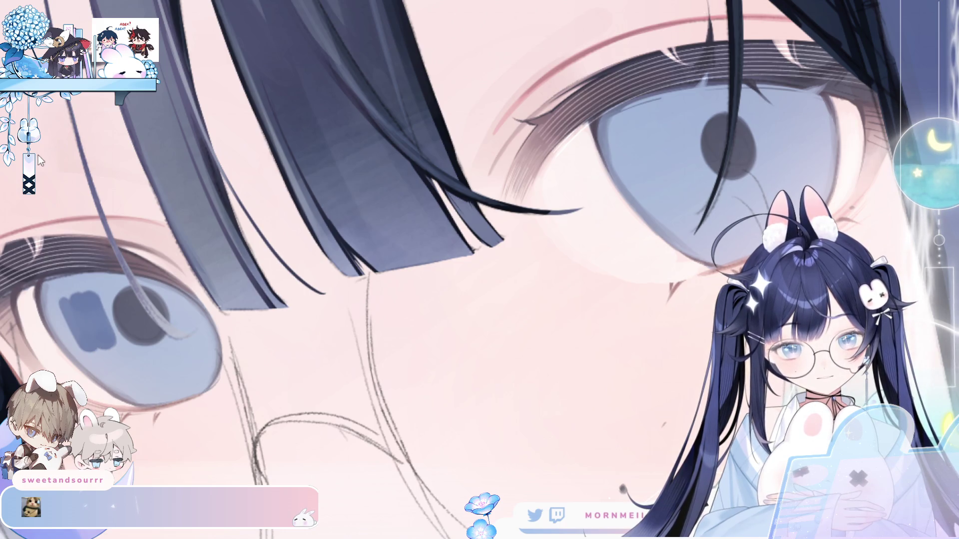
pyautogui.moveTo(317, 66); pyautogui.dragTo(258, 61)
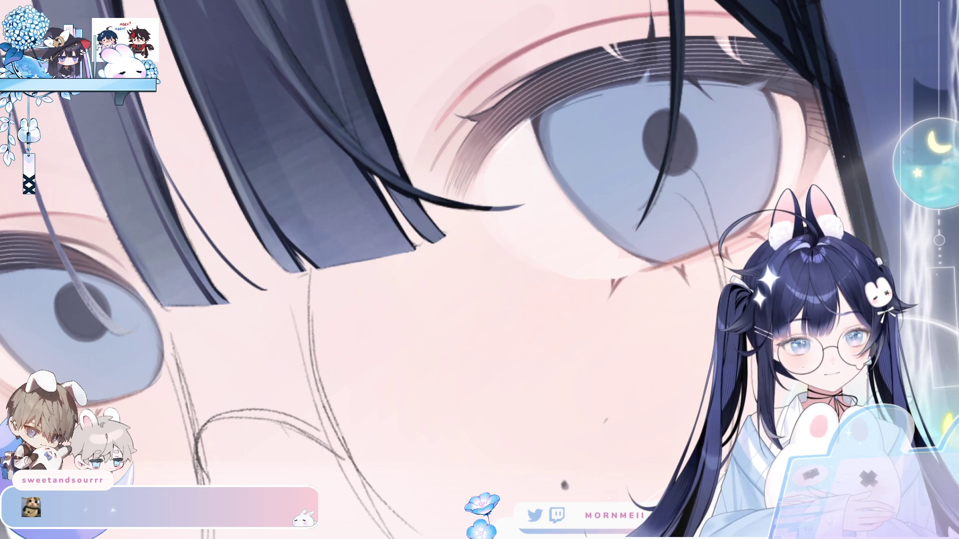
# Try a blue stroke across the iris, undo it, and zoom back in on the eye.
pyautogui.moveTo(580, 148)
pyautogui.mouseDown()
pyautogui.moveTo(652, 108)
pyautogui.moveTo(665, 120)
pyautogui.mouseUp()
pyautogui.hotkey('ctrl', 'z')
pyautogui.hotkey('ctrl', '-')
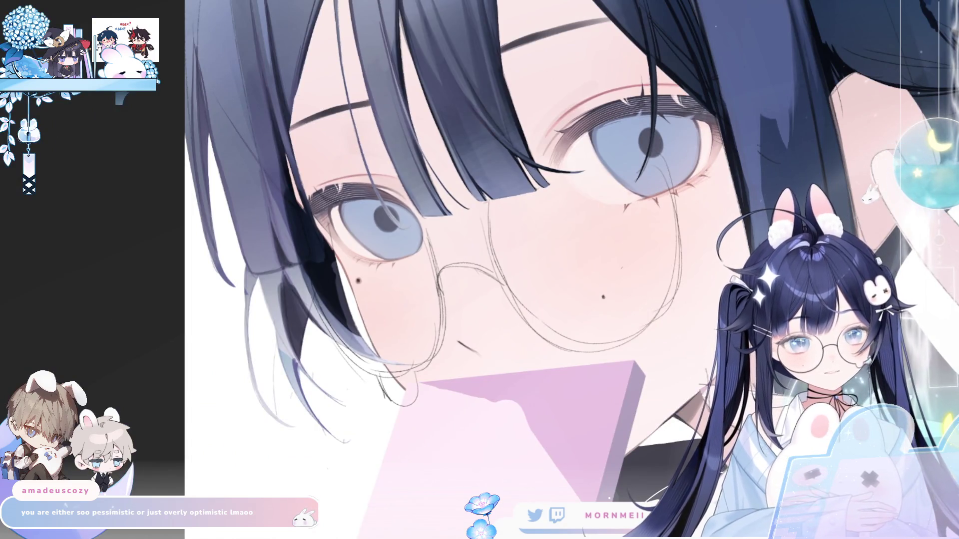
pyautogui.hotkey('ctrl', '+')
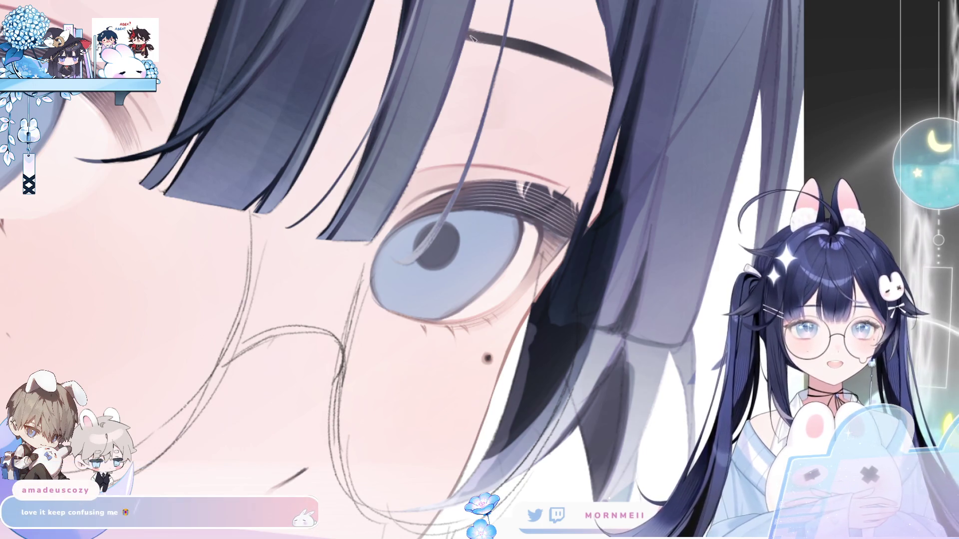
pyautogui.click(426, 229)
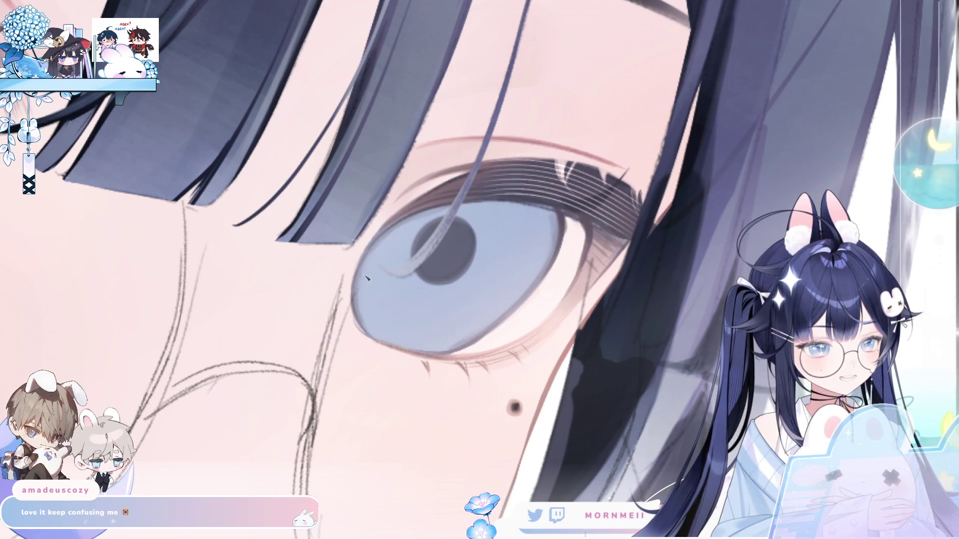
# Paint a darker blue shadow band across the upper iris, comparing it in mirrored view.
pyautogui.moveTo(379, 240)
pyautogui.mouseDown()
pyautogui.moveTo(465, 205)
pyautogui.moveTo(482, 210)
pyautogui.mouseUp()
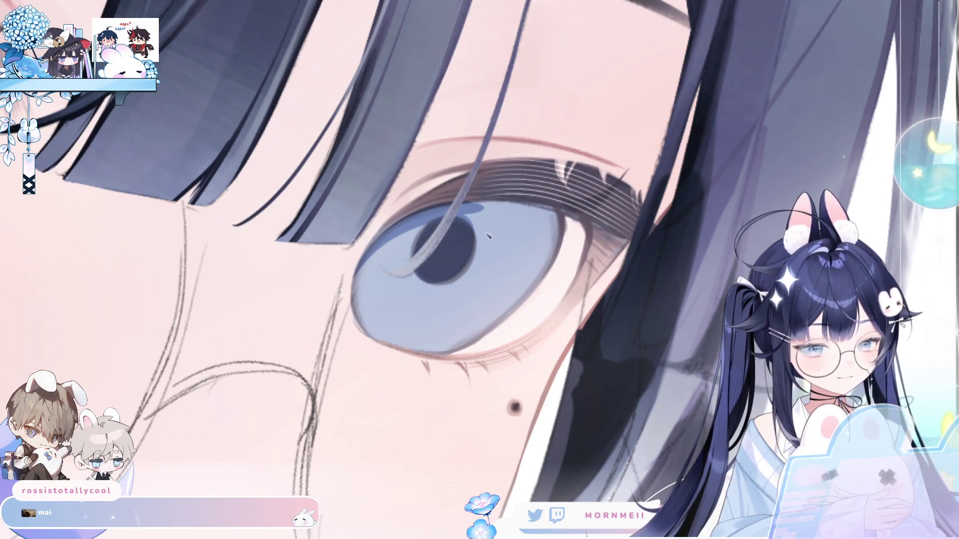
pyautogui.press('h')
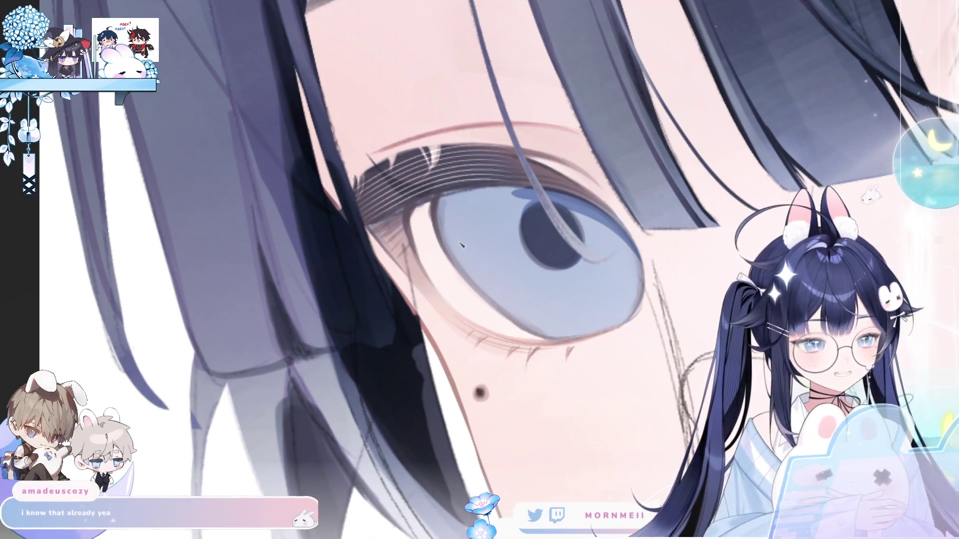
pyautogui.moveTo(447, 263); pyautogui.dragTo(530, 199)
pyautogui.moveTo(443, 245); pyautogui.dragTo(516, 207)
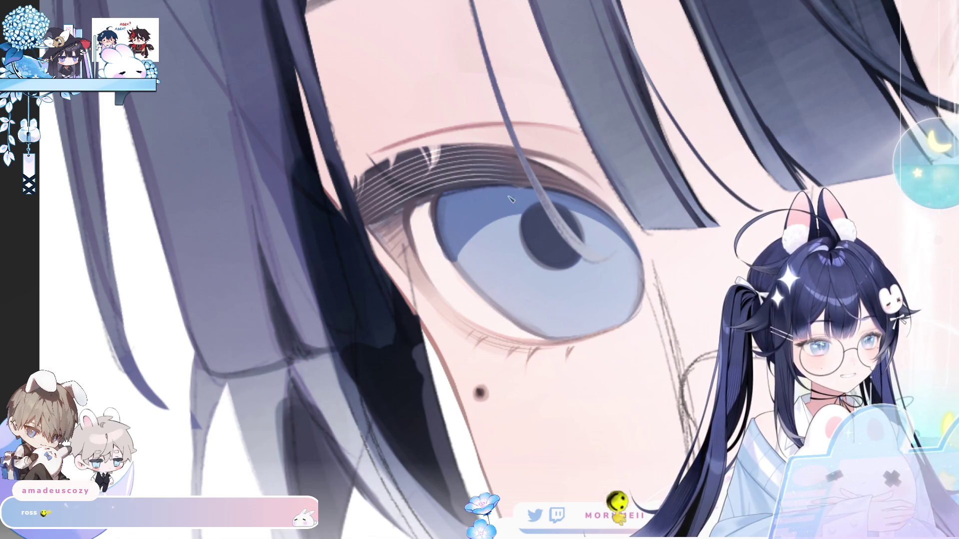
pyautogui.press('h')
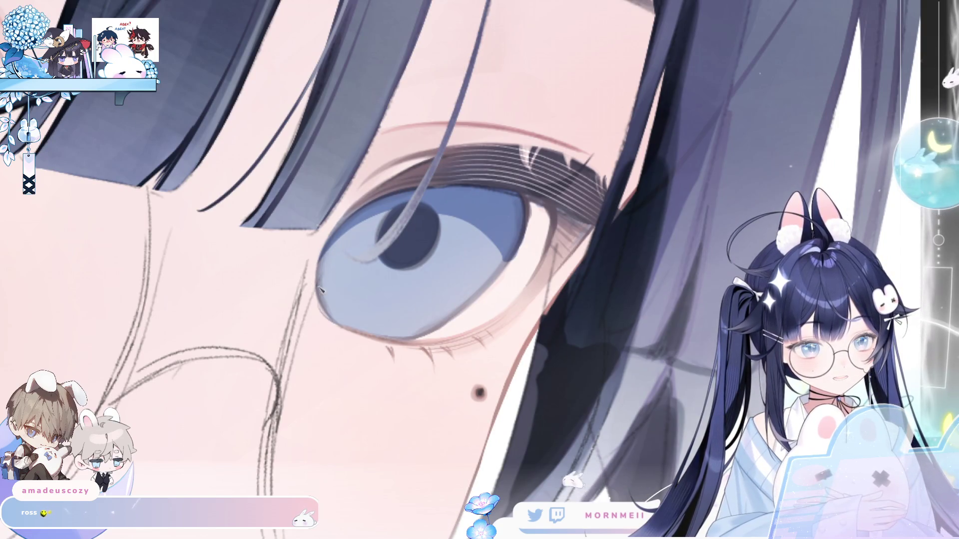
pyautogui.press('h')
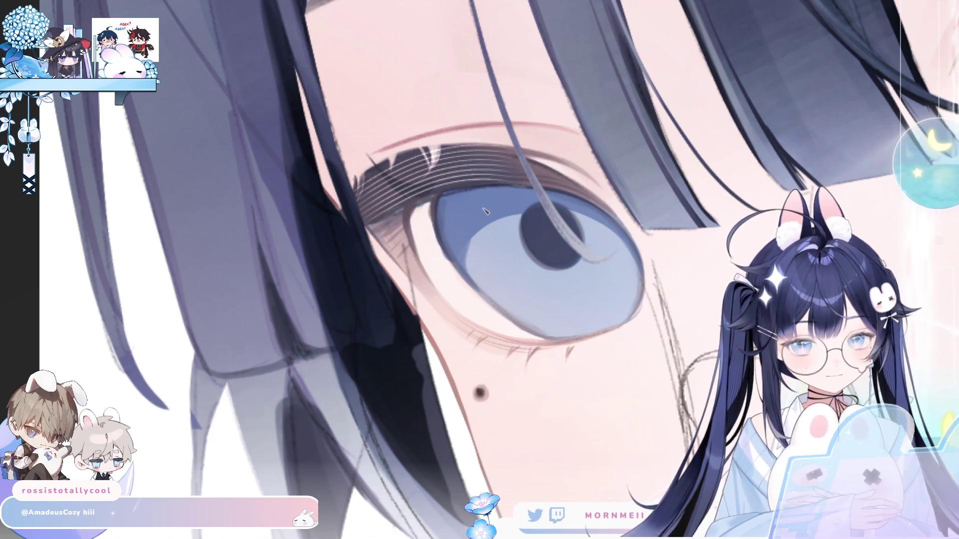
pyautogui.press('h')
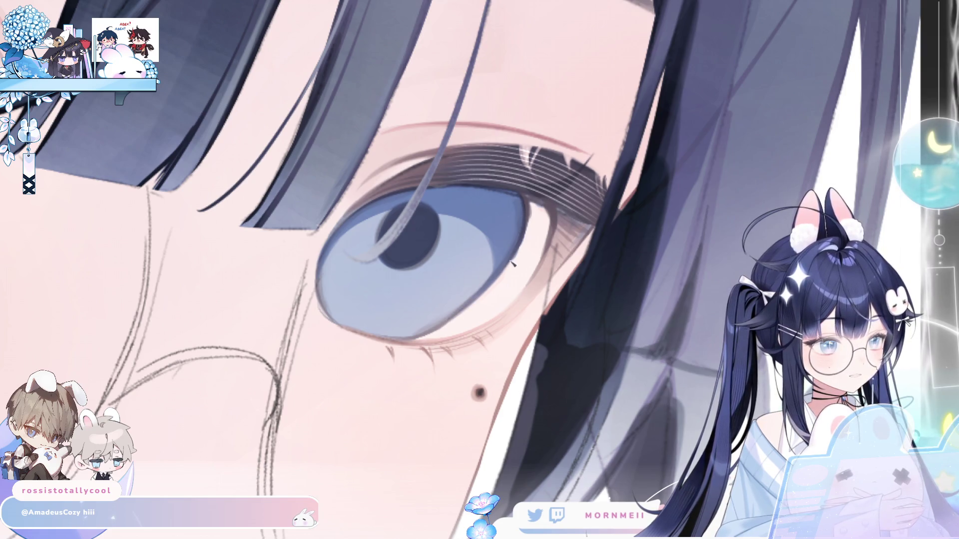
# Deepen the upper iris shading with faint darker strokes along its top edge.
pyautogui.scroll(-5, 487, 292)
pyautogui.scroll(2, 497, 220)
pyautogui.scroll(3, 497, 219)
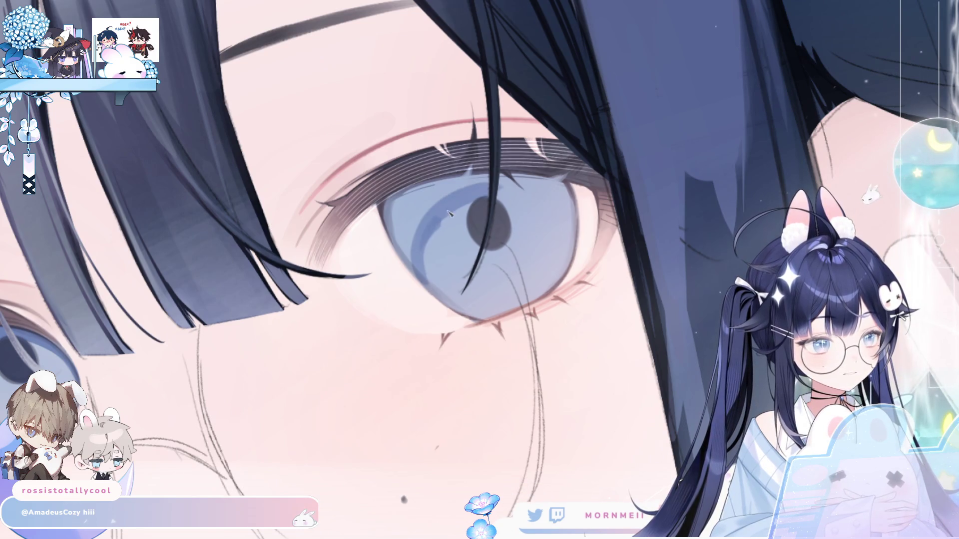
pyautogui.press('h')
pyautogui.moveTo(384, 239)
pyautogui.mouseDown()
pyautogui.moveTo(414, 210)
pyautogui.moveTo(398, 219)
pyautogui.moveTo(399, 210)
pyautogui.moveTo(392, 223)
pyautogui.mouseUp()
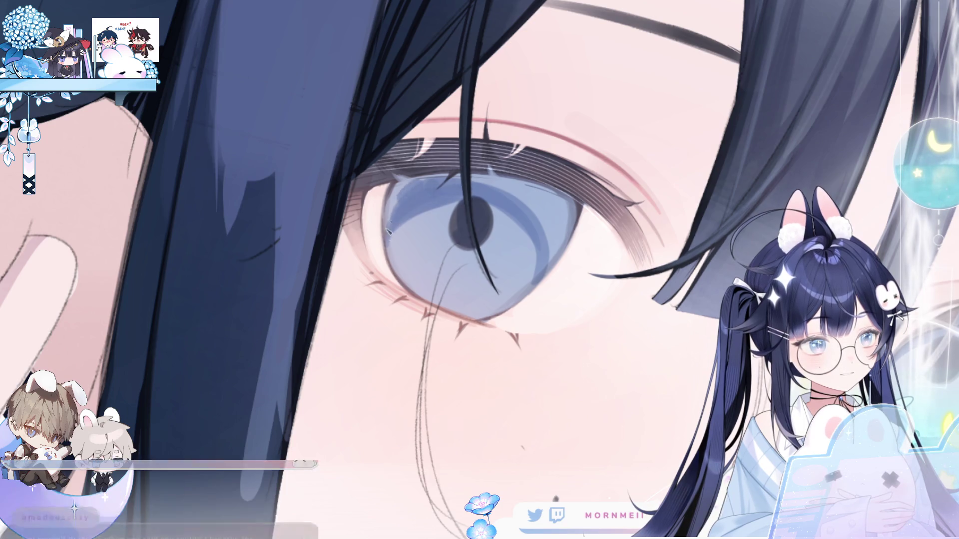
pyautogui.moveTo(417, 180)
pyautogui.mouseDown()
pyautogui.moveTo(460, 176)
pyautogui.moveTo(414, 186)
pyautogui.moveTo(407, 240)
pyautogui.moveTo(395, 215)
pyautogui.moveTo(444, 185)
pyautogui.moveTo(423, 210)
pyautogui.moveTo(447, 192)
pyautogui.moveTo(414, 199)
pyautogui.moveTo(443, 202)
pyautogui.mouseUp()
pyautogui.press('h')
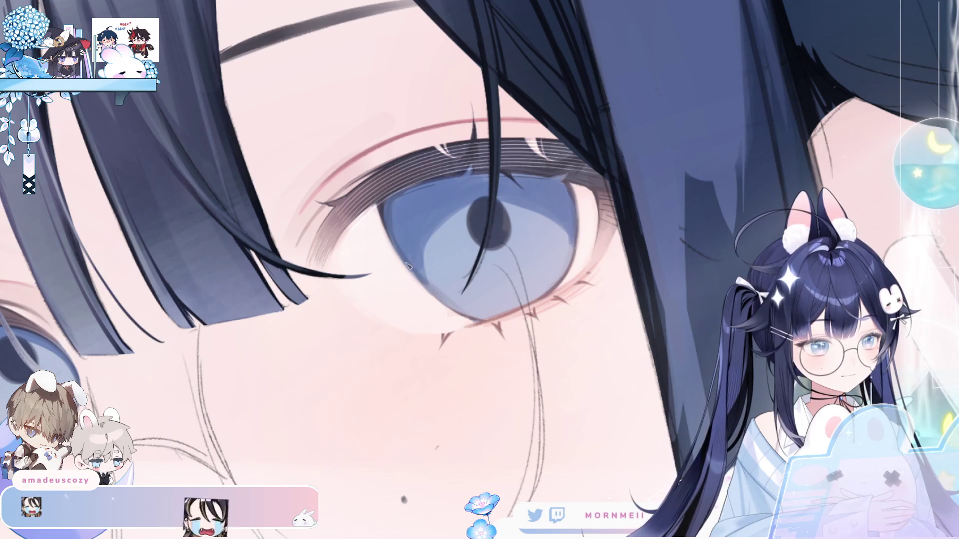
# Check the face mirrored, then fit and center the whole picture in the window.
pyautogui.press('h')
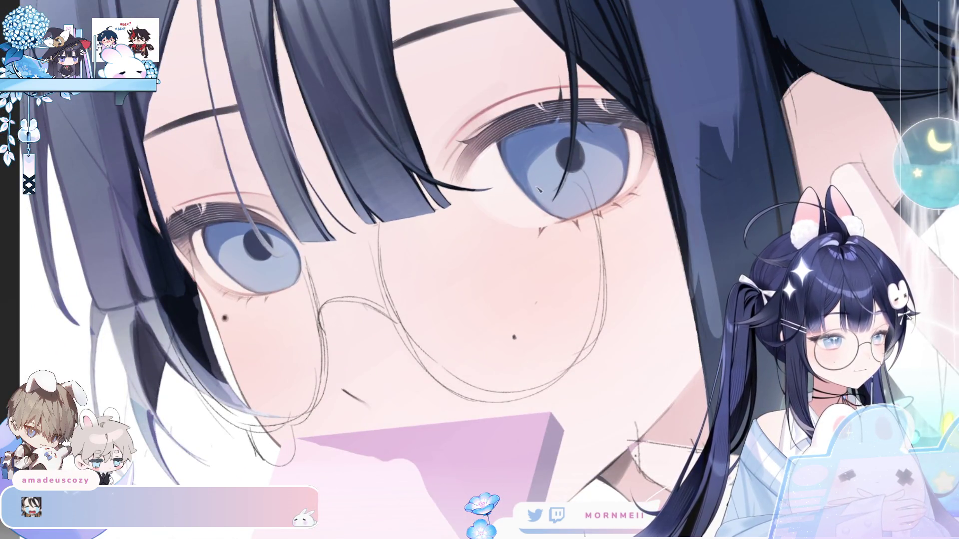
pyautogui.press('h')
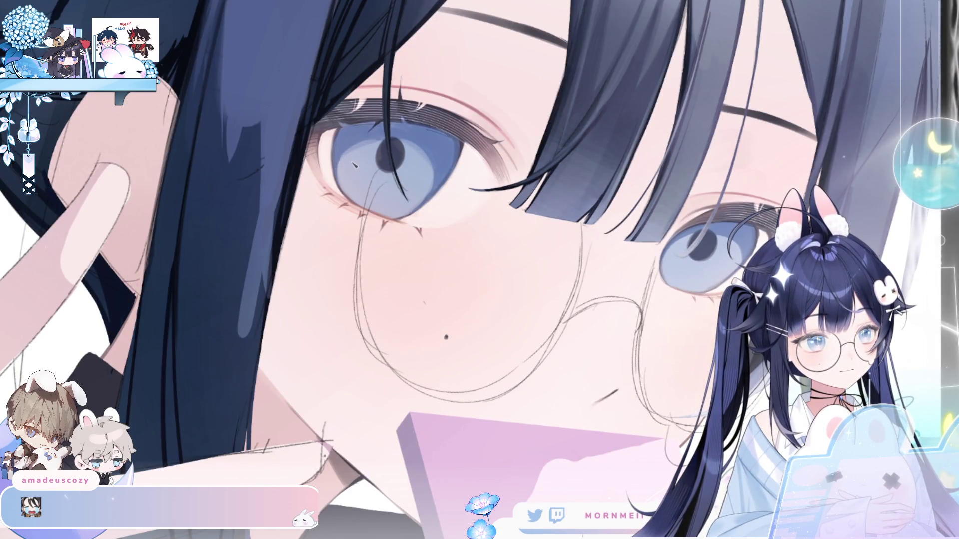
pyautogui.press('h')
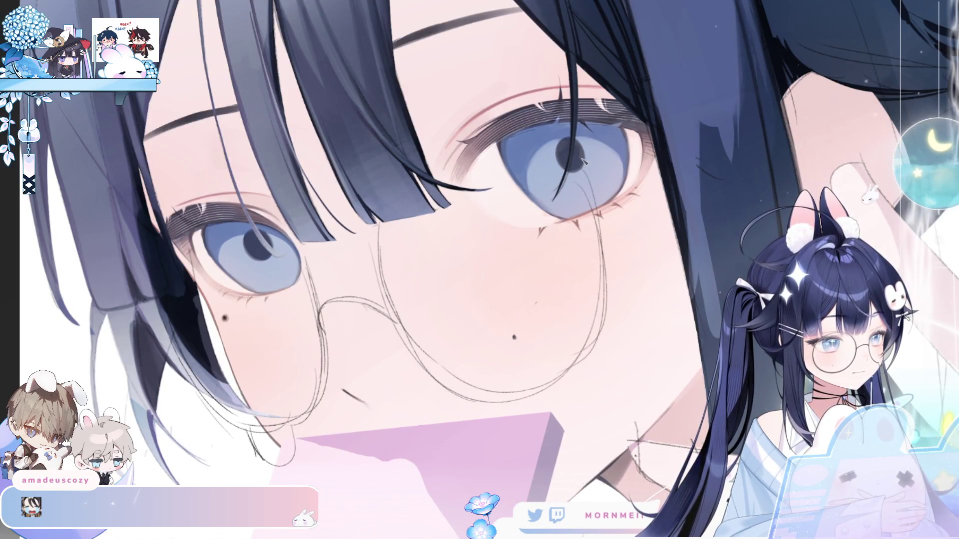
pyautogui.scroll(-5, 582, 163)
pyautogui.press('h')
pyautogui.press('h')
pyautogui.moveTo(584, 148); pyautogui.dragTo(417, 198)
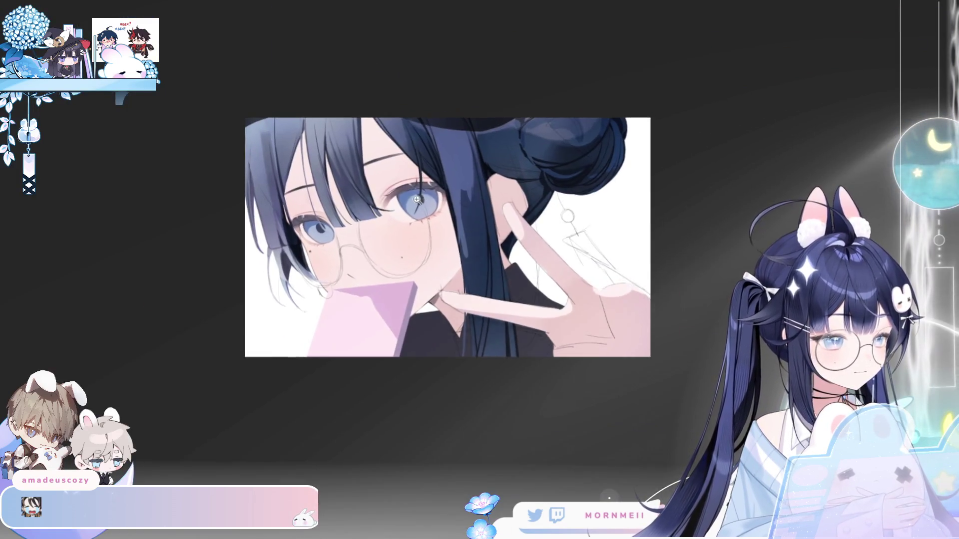
pyautogui.scroll(5, 417, 198)
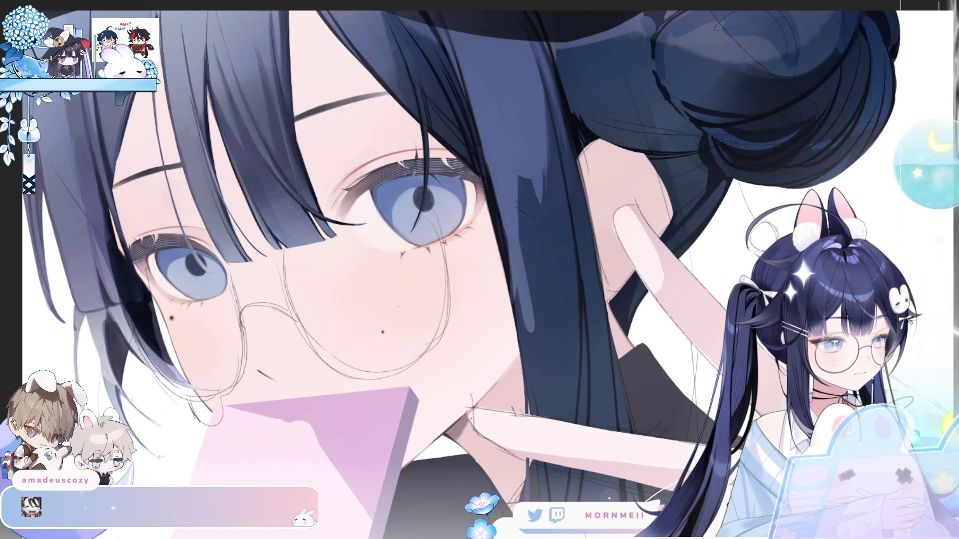
pyautogui.press('h')
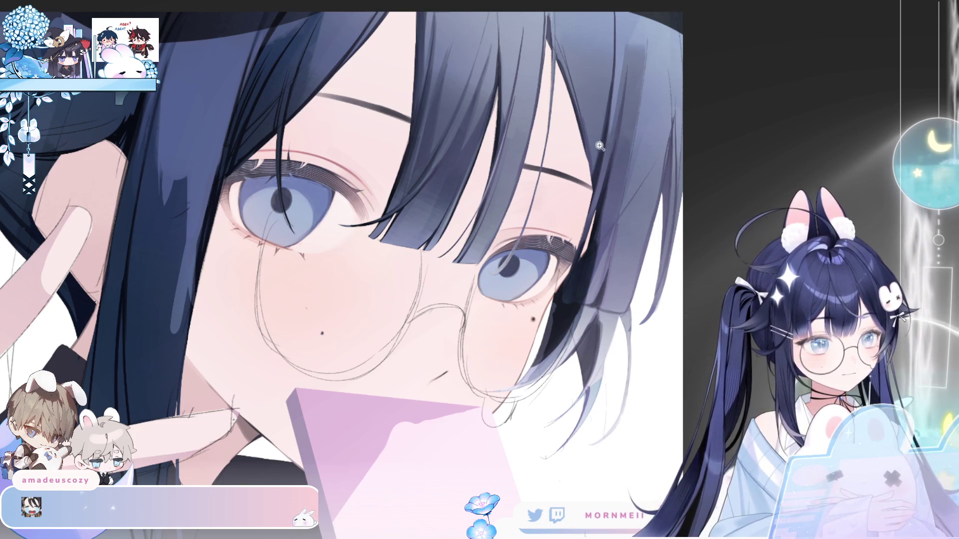
pyautogui.hotkey('ctrl', '0')
pyautogui.press('h')
pyautogui.press('h')
pyautogui.scroll(5, 664, 104)
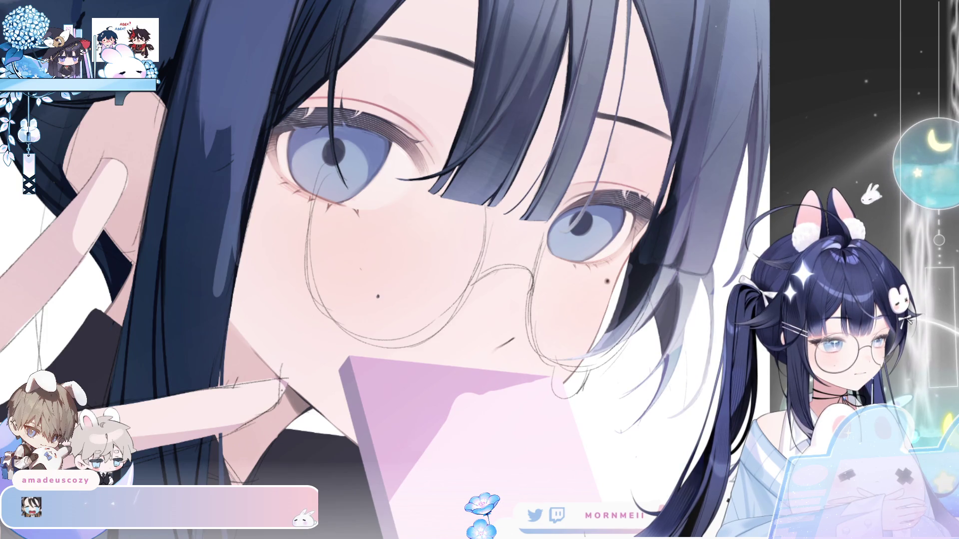
pyautogui.click(281, 124)
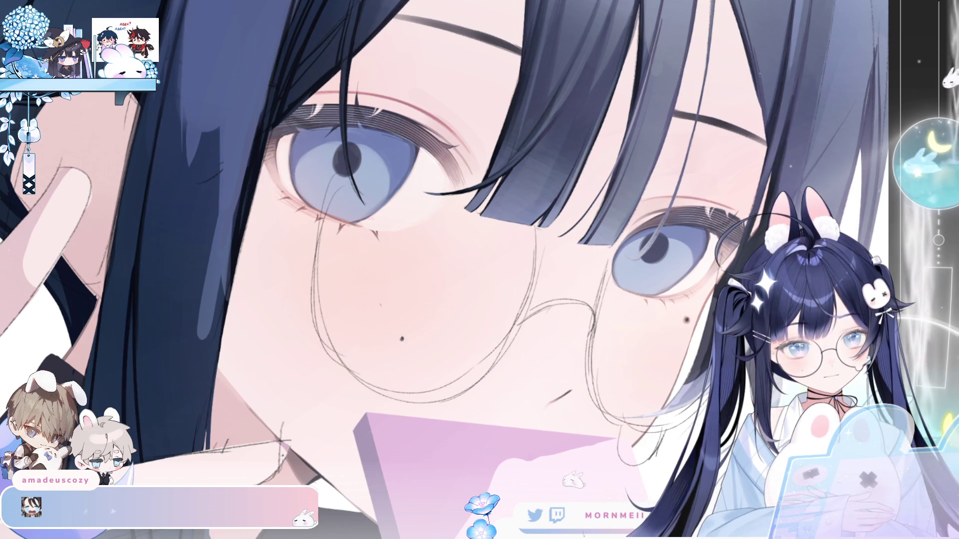
pyautogui.hotkey('ctrl', '0')
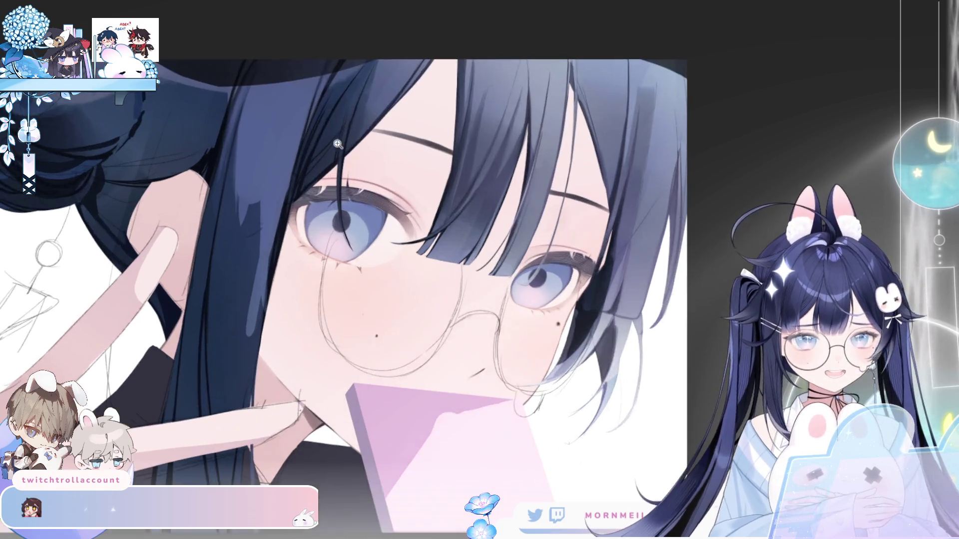
pyautogui.click(297, 164)
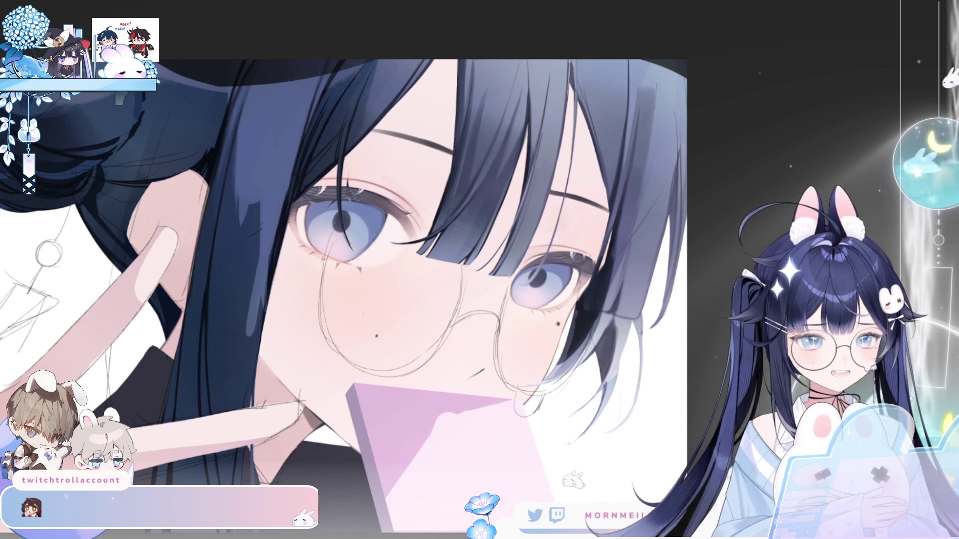
pyautogui.press('h')
pyautogui.click(386, 264)
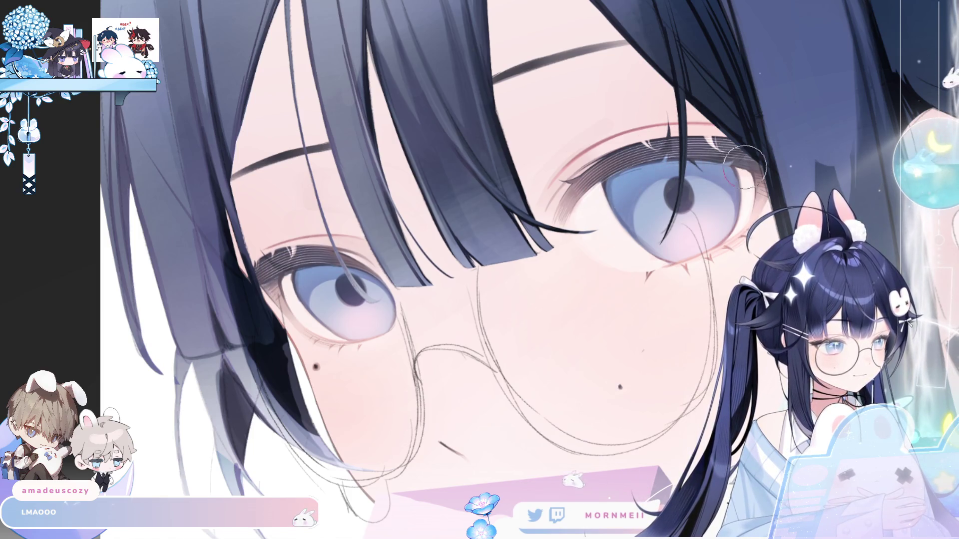
pyautogui.hotkey('ctrl', '0')
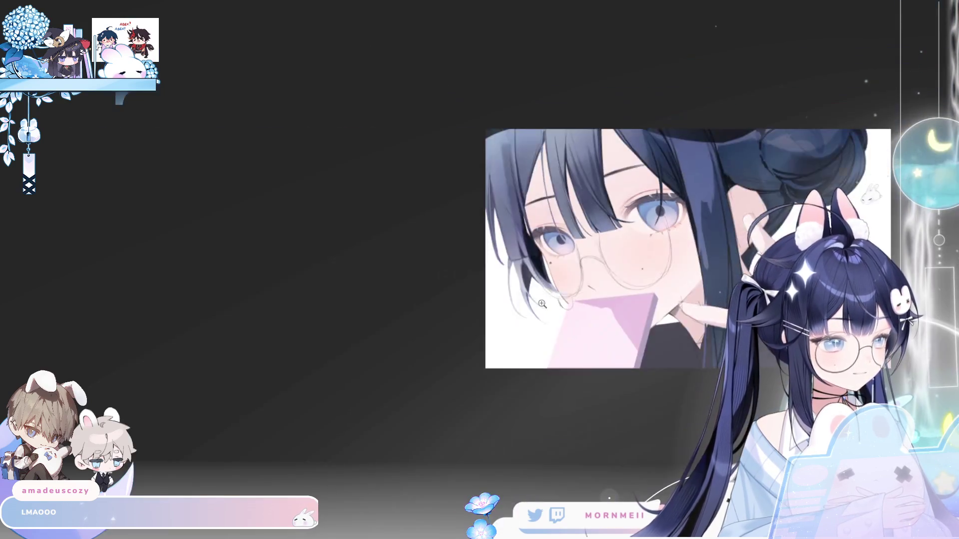
pyautogui.click(375, 242)
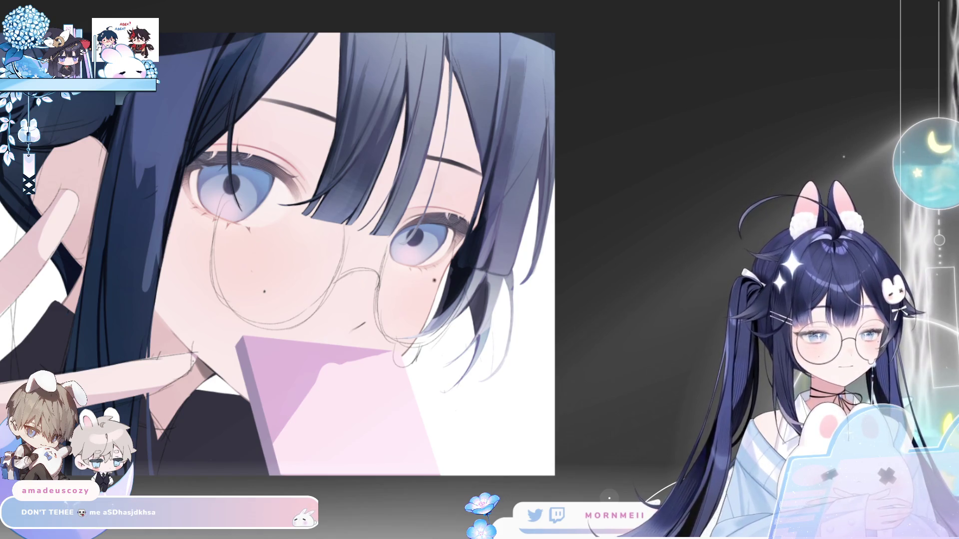
pyautogui.click(630, 251)
pyautogui.click(173, 147)
pyautogui.click(387, 196)
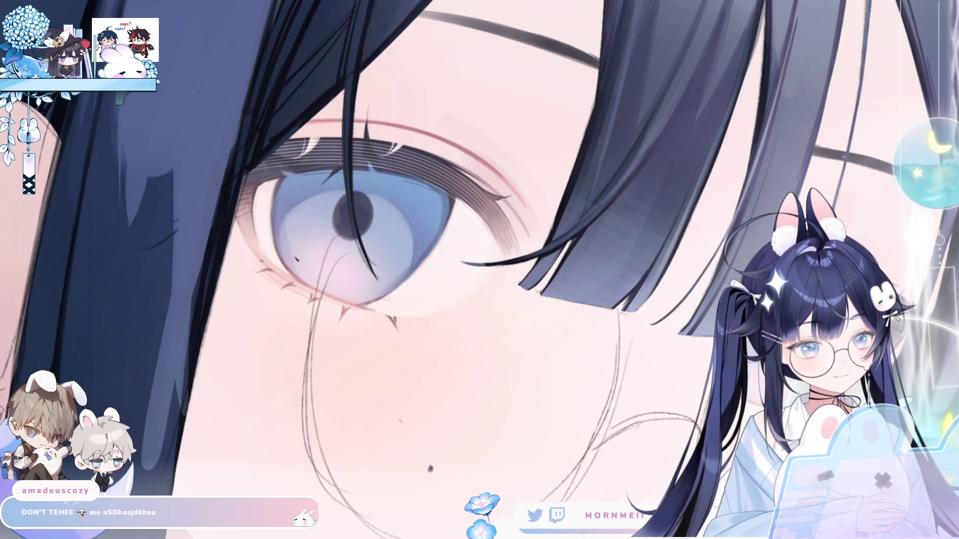
pyautogui.moveTo(291, 222); pyautogui.dragTo(544, 225)
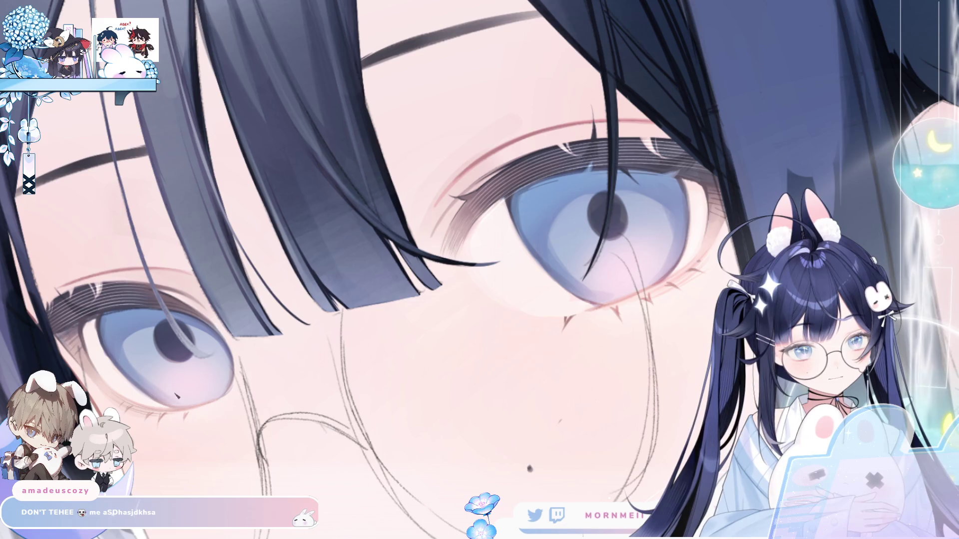
pyautogui.press('h')
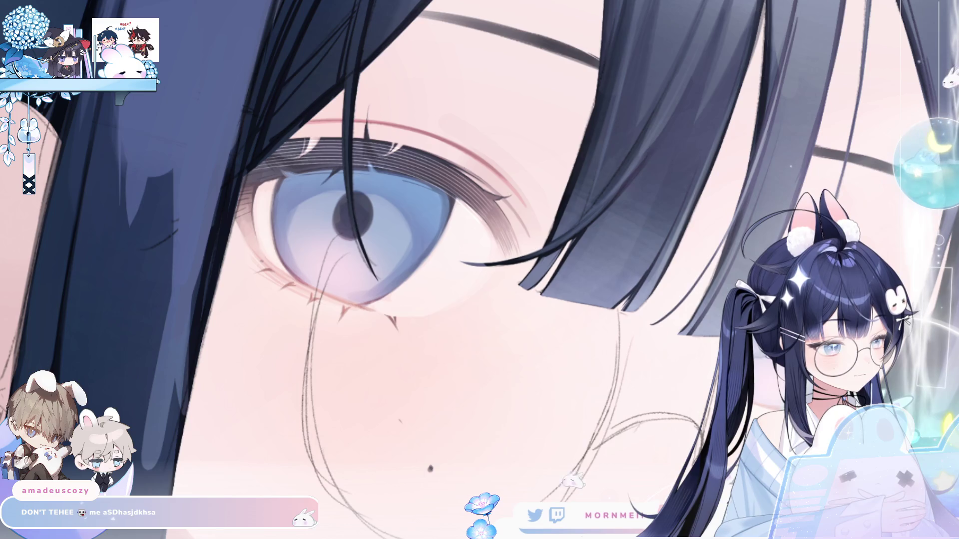
pyautogui.press('h')
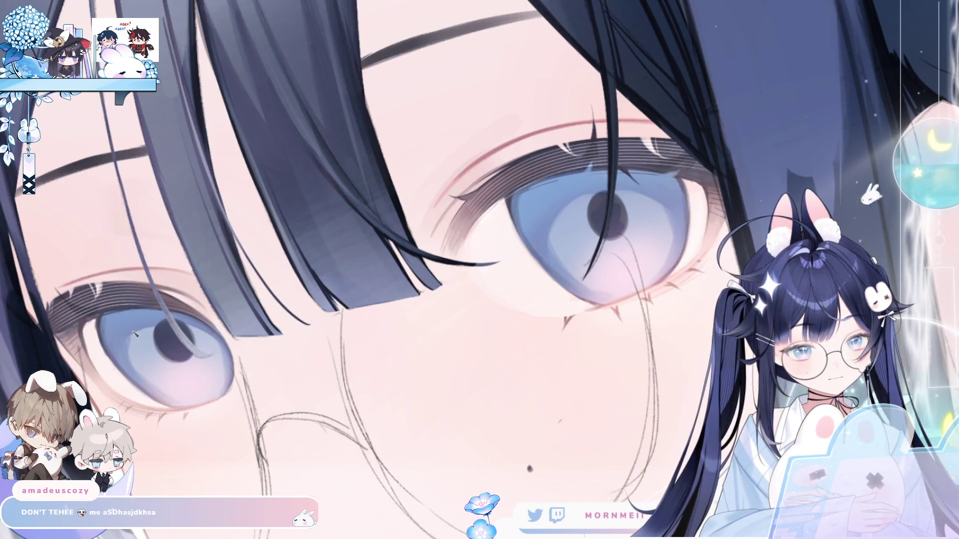
pyautogui.hotkey('ctrl', '0')
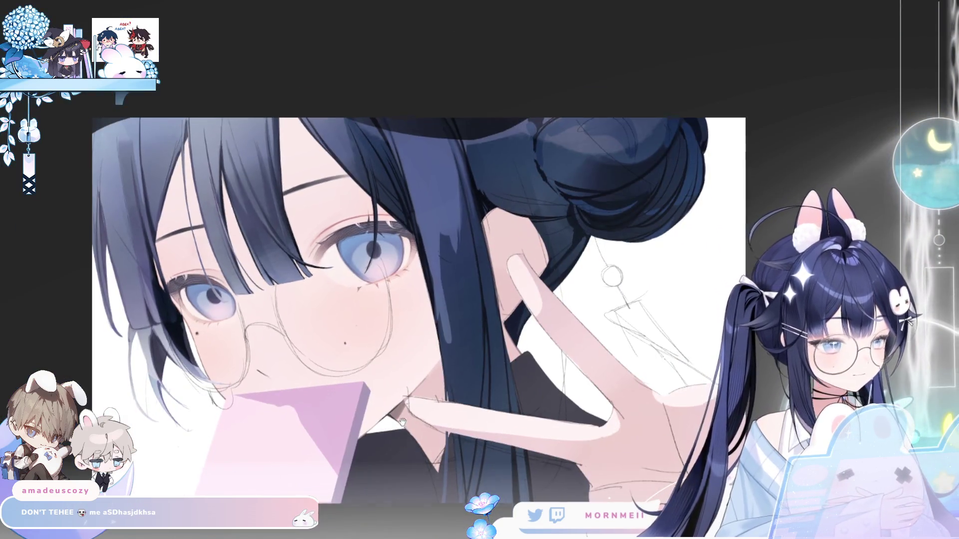
pyautogui.moveTo(402, 425); pyautogui.dragTo(487, 350)
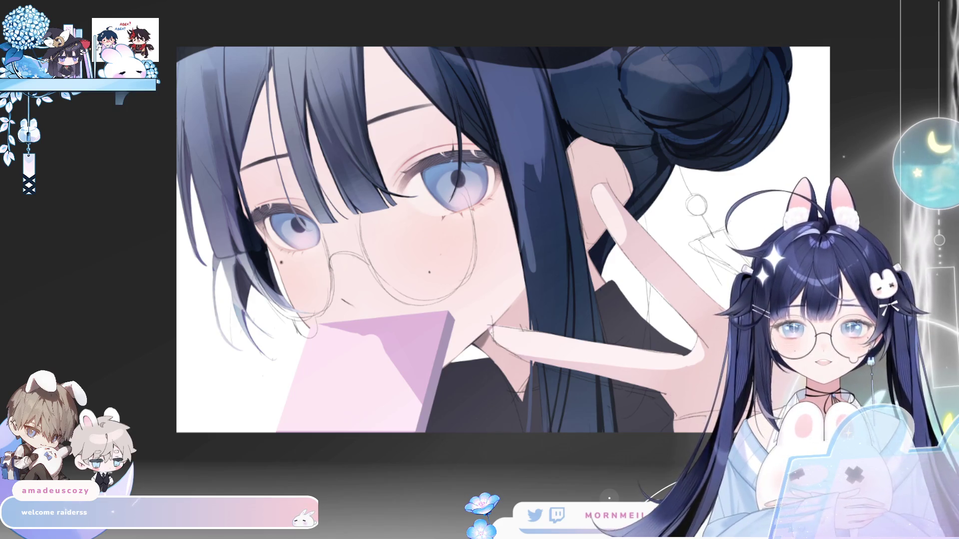
pyautogui.press('h')
pyautogui.press('h')
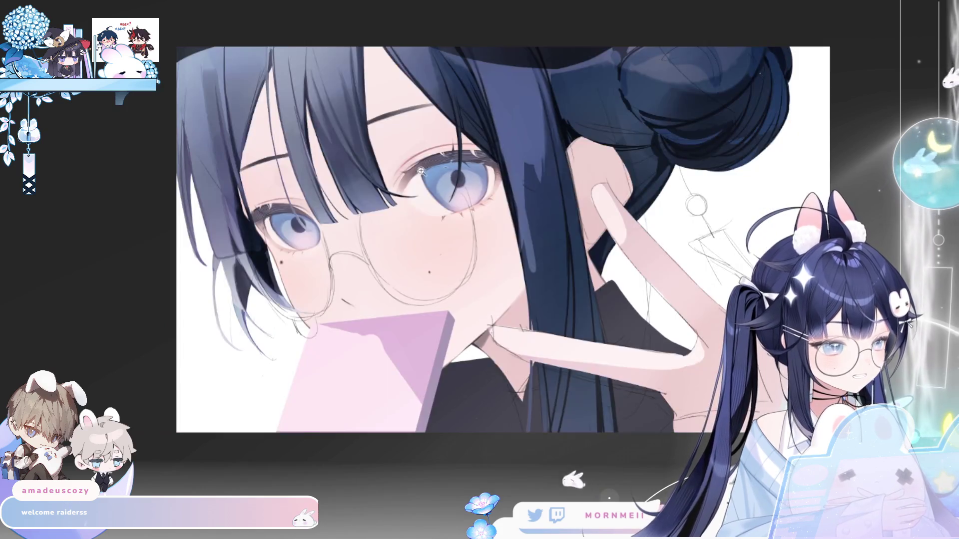
pyautogui.scroll(5, 327, 270)
pyautogui.scroll(2, 278, 270)
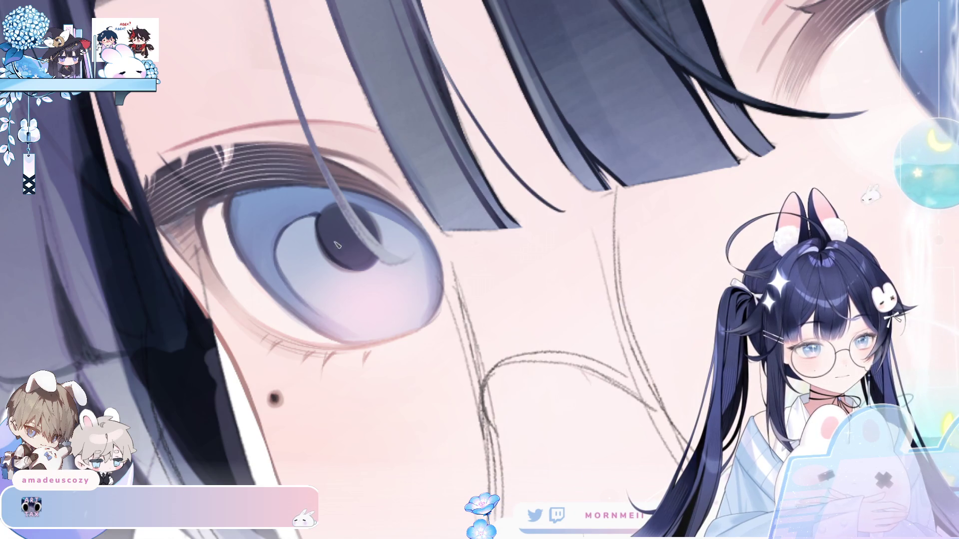
pyautogui.moveTo(276, 269); pyautogui.dragTo(528, 276)
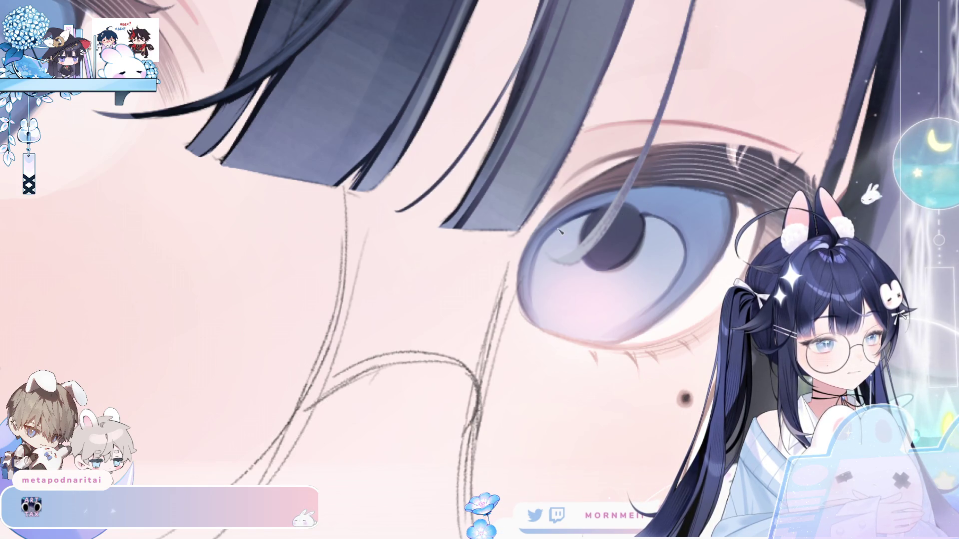
pyautogui.press('h')
pyautogui.moveTo(538, 244); pyautogui.dragTo(389, 241)
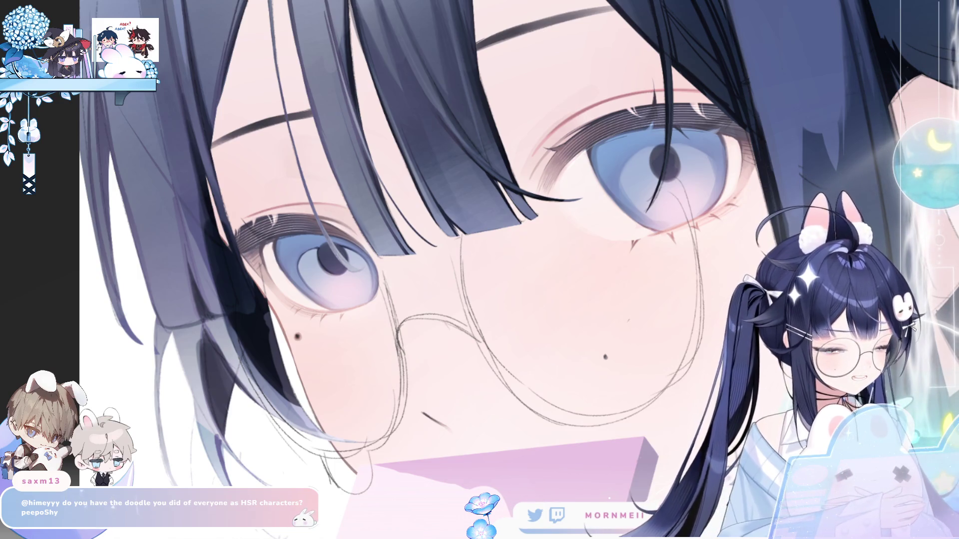
pyautogui.click(310, 243)
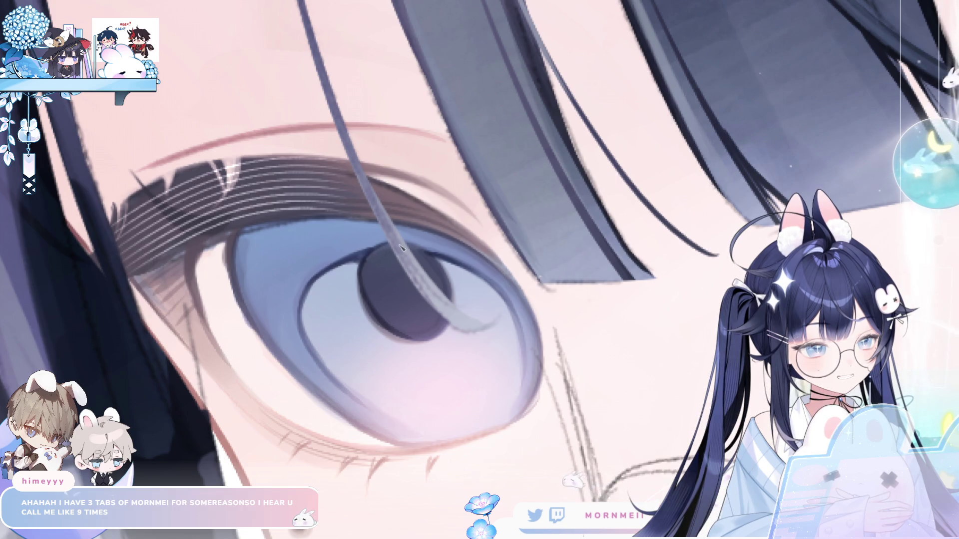
pyautogui.hotkey('ctrl', '-')
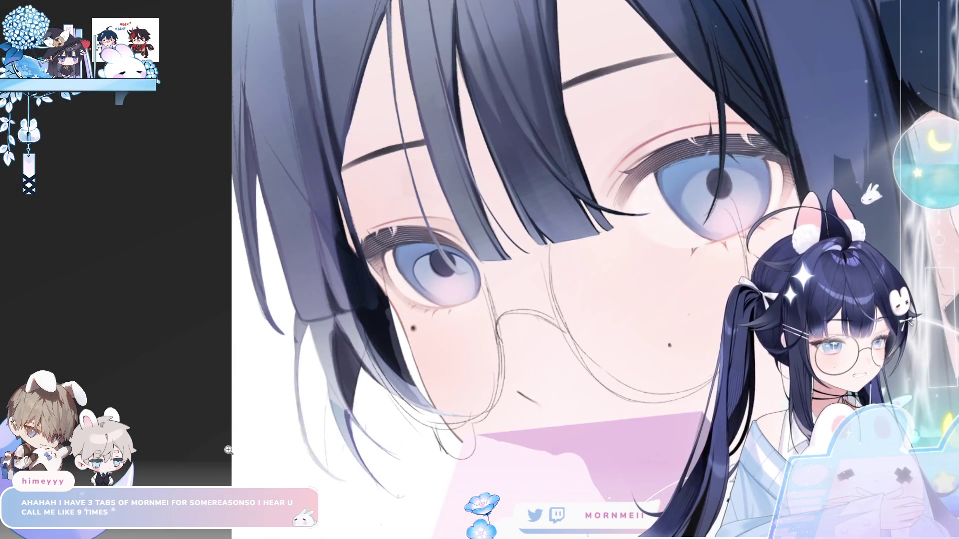
pyautogui.hotkey('ctrl', '-')
pyautogui.hotkey('ctrl', '+')
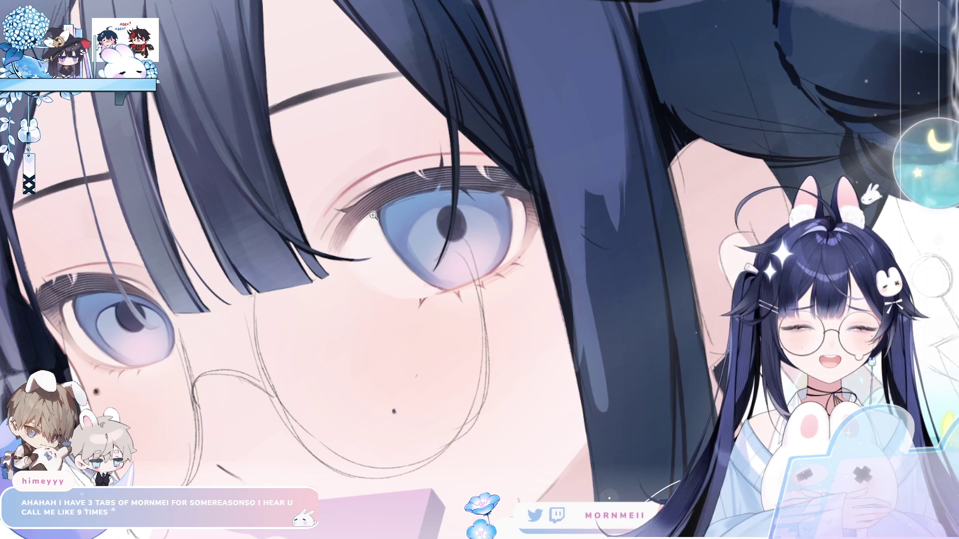
pyautogui.click(443, 204)
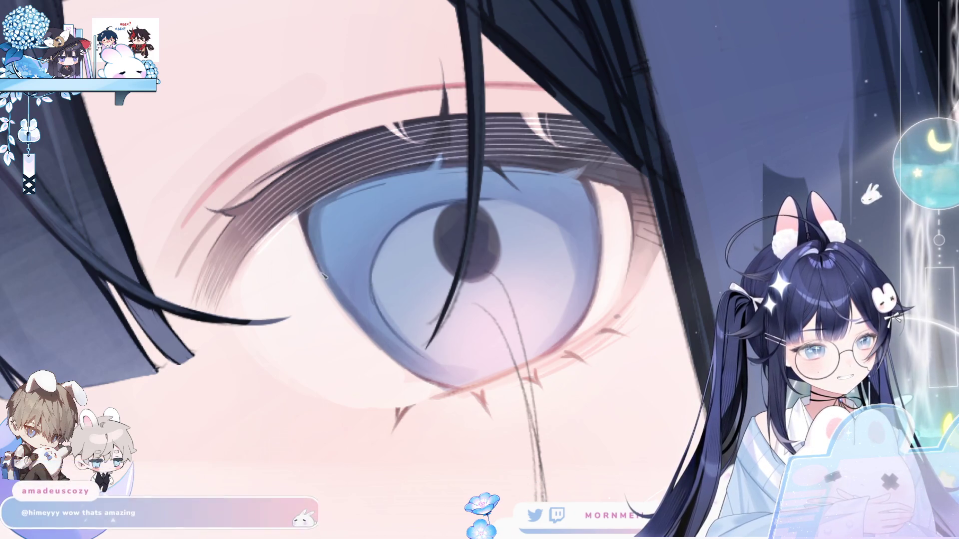
pyautogui.press('h')
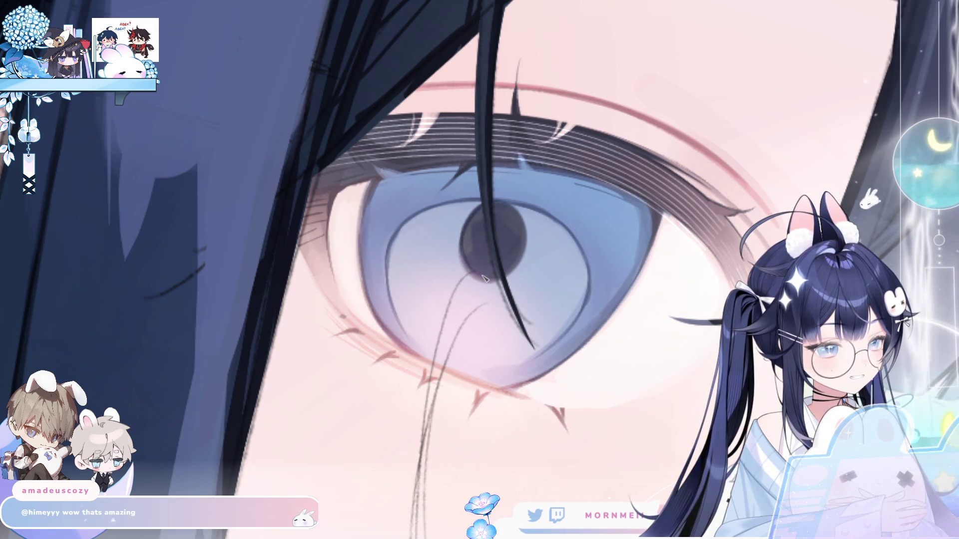
pyautogui.press('h')
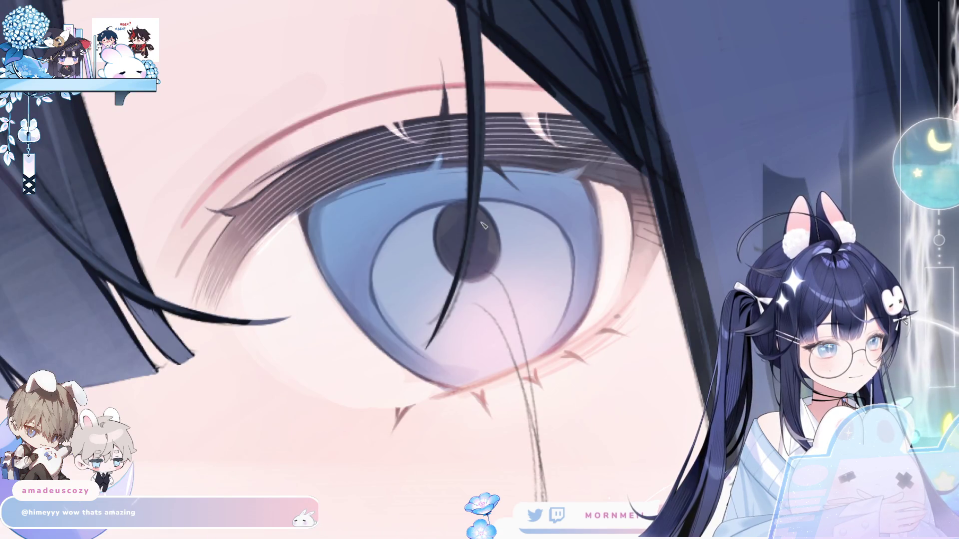
pyautogui.scroll(-5, 330, 389)
pyautogui.scroll(-10, 365, 265)
pyautogui.press('h')
pyautogui.press('h')
pyautogui.scroll(12, 368, 280)
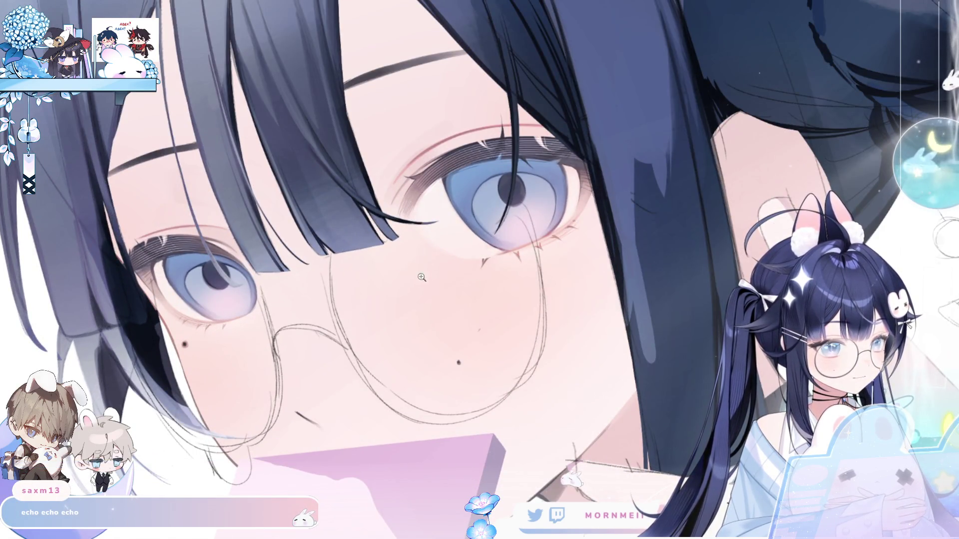
pyautogui.scroll(-8, 484, 240)
pyautogui.scroll(5, 484, 240)
pyautogui.press('h')
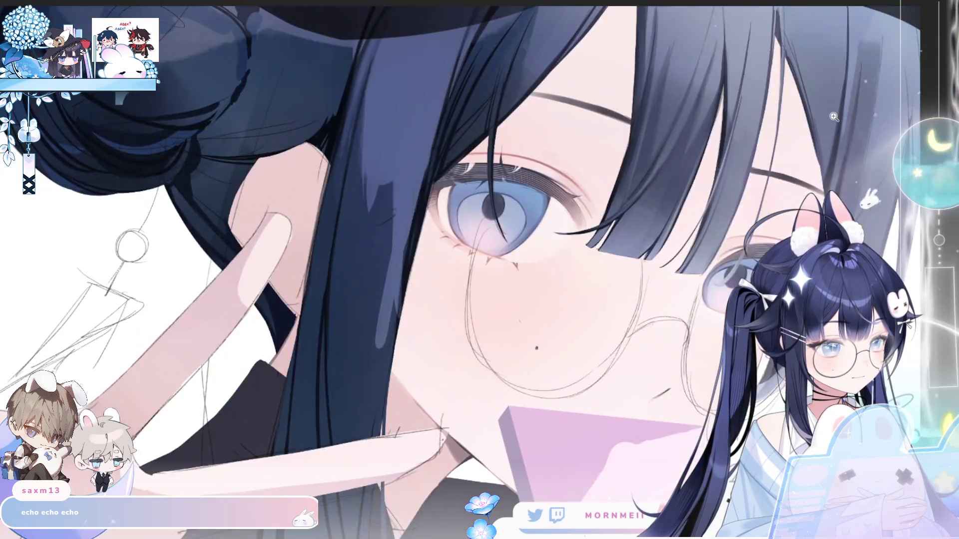
pyautogui.press('h')
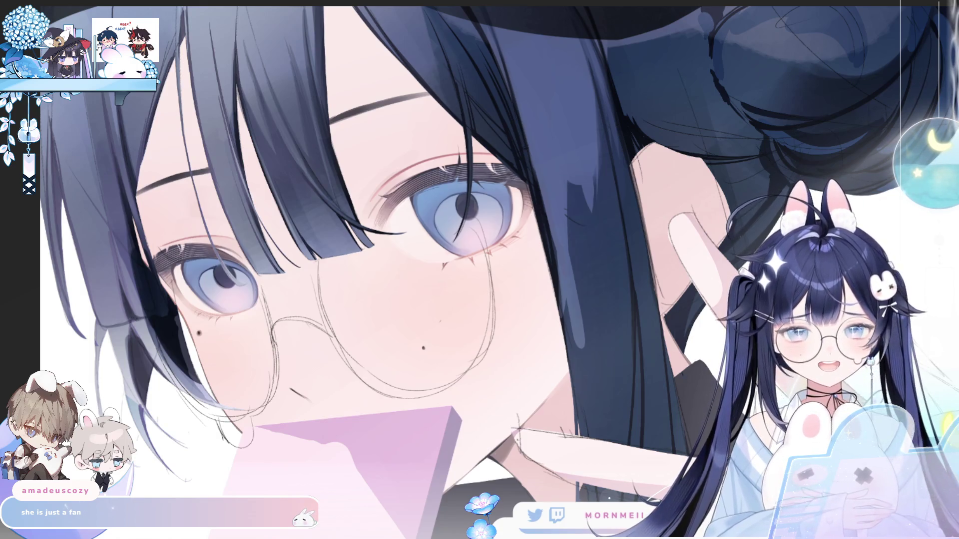
pyautogui.hotkey('ctrl', 'z')
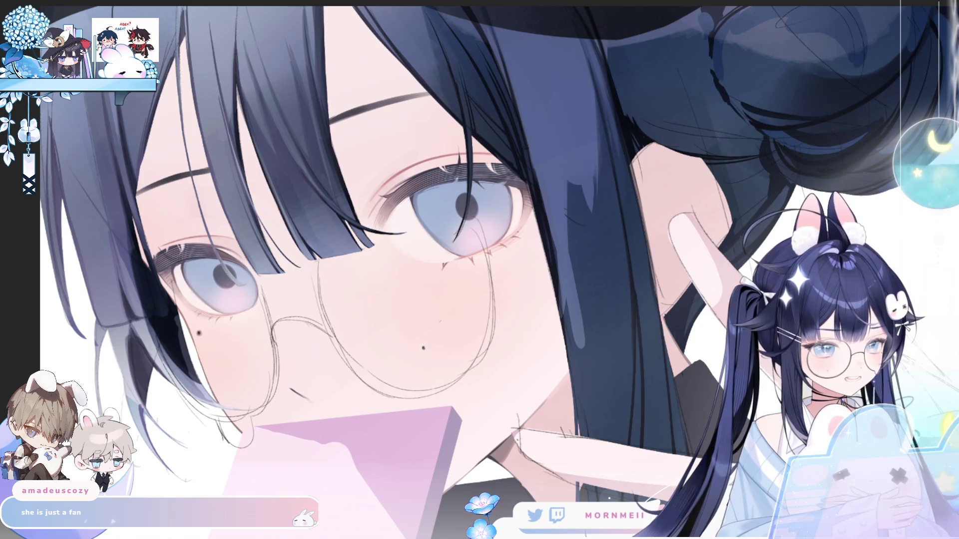
pyautogui.hotkey('ctrl', 'y')
pyautogui.hotkey('ctrl', 'z')
pyautogui.hotkey('ctrl', 'y')
pyautogui.hotkey('ctrl', '0')
pyautogui.press('h')
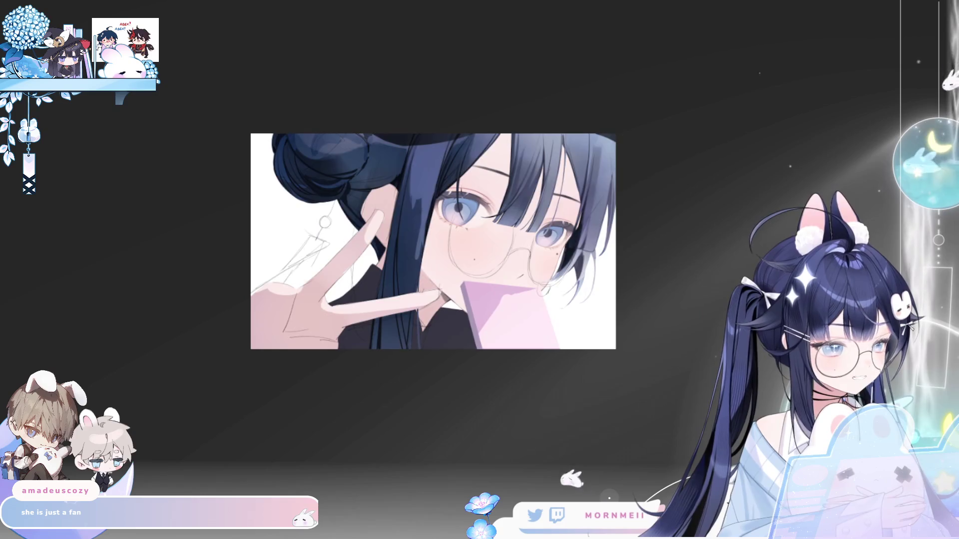
pyautogui.click(476, 220)
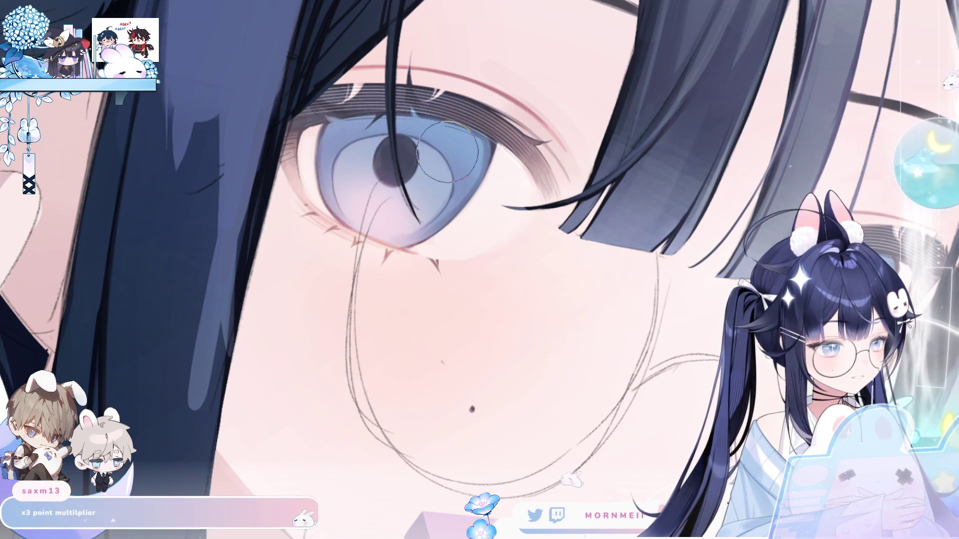
pyautogui.hotkey('ctrl', '0')
pyautogui.press('h')
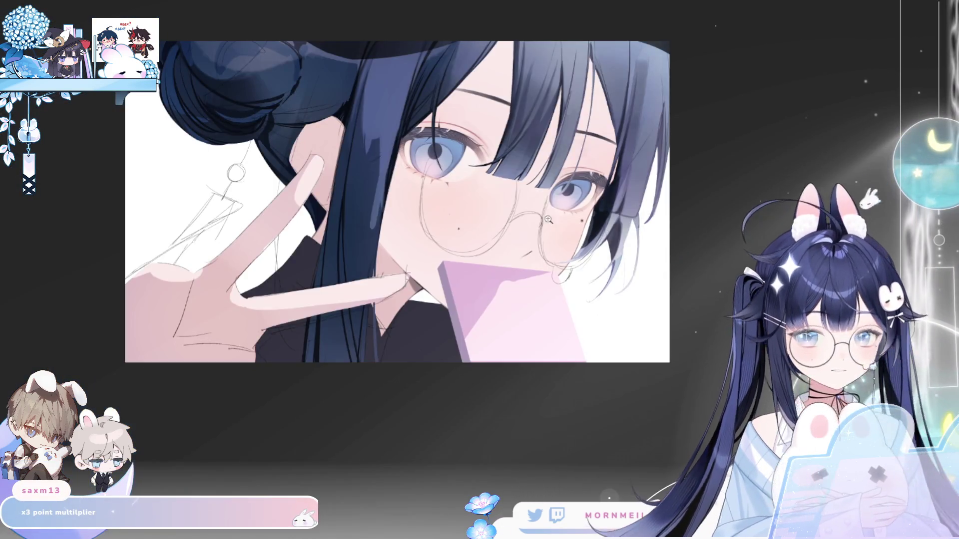
pyautogui.scroll(5, 470, 133)
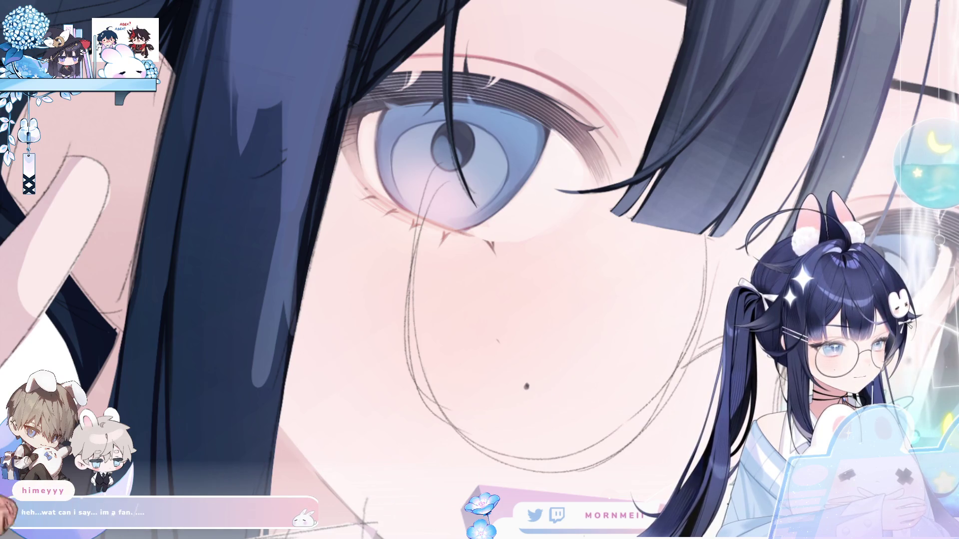
pyautogui.hotkey('ctrl', '0')
pyautogui.press('h')
pyautogui.press('h')
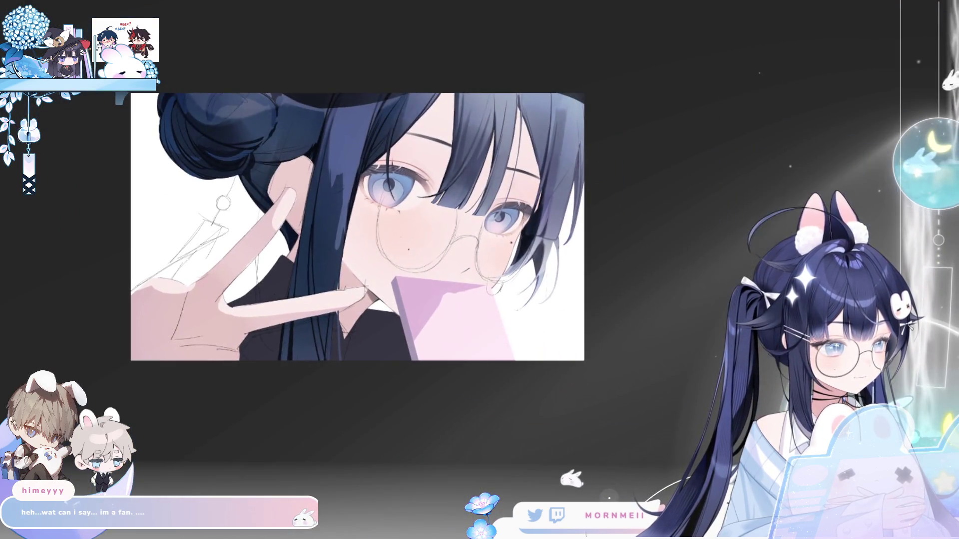
pyautogui.press('h')
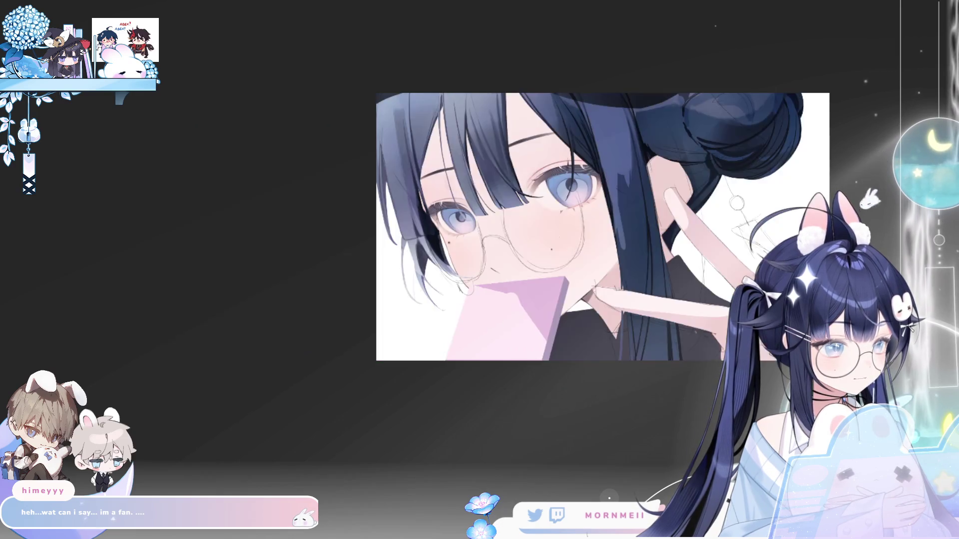
pyautogui.press('h')
pyautogui.click(837, 40)
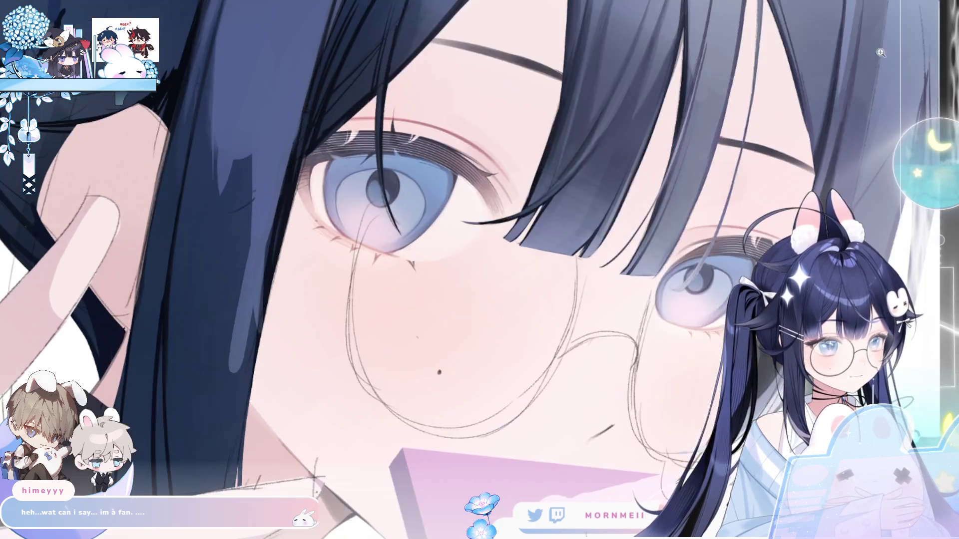
pyautogui.click(330, 144)
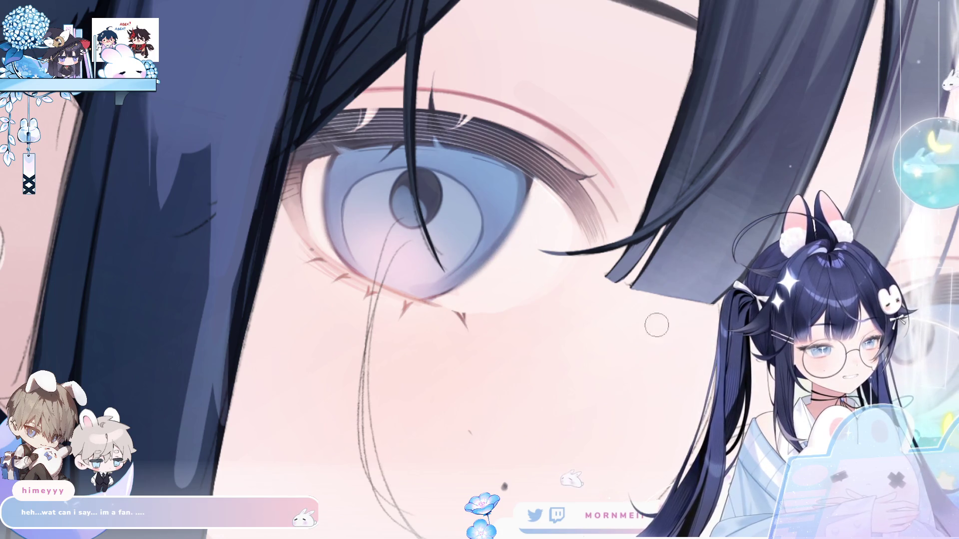
pyautogui.hscroll(6, 390, 200)
pyautogui.scroll(-2, 389, 199)
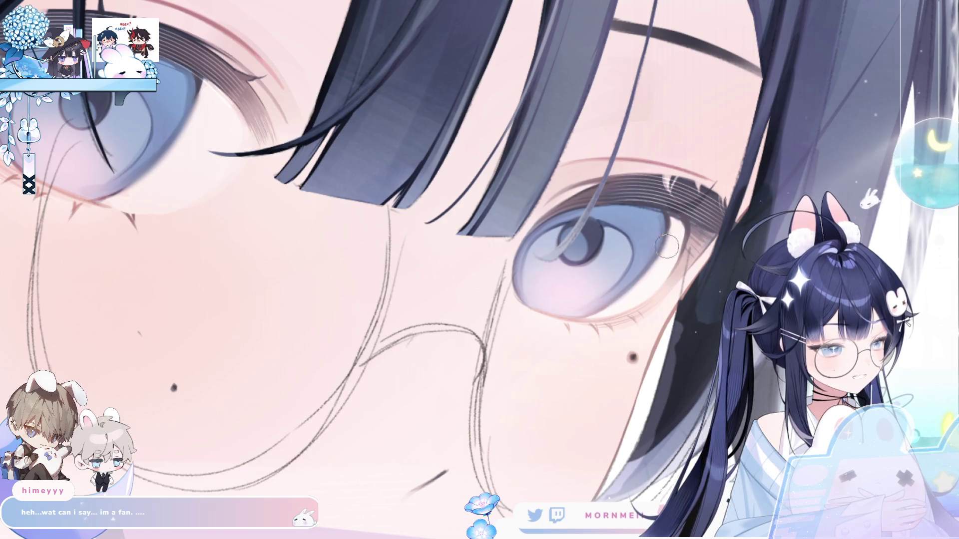
pyautogui.press('h')
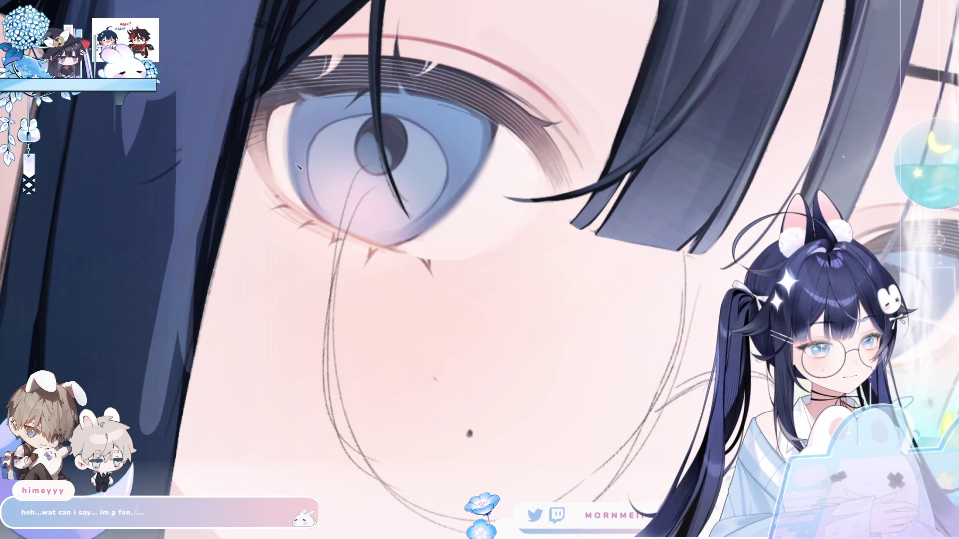
pyautogui.press('h')
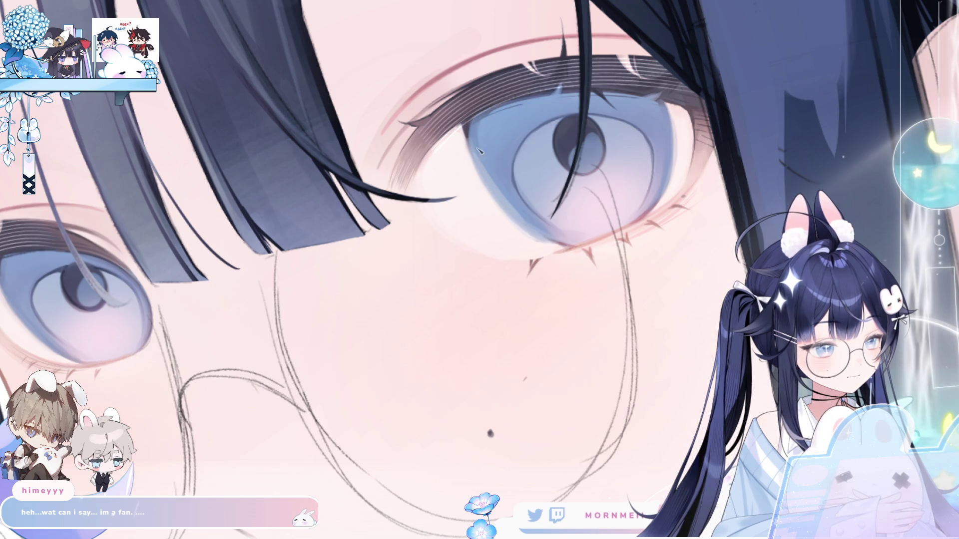
pyautogui.press('m')
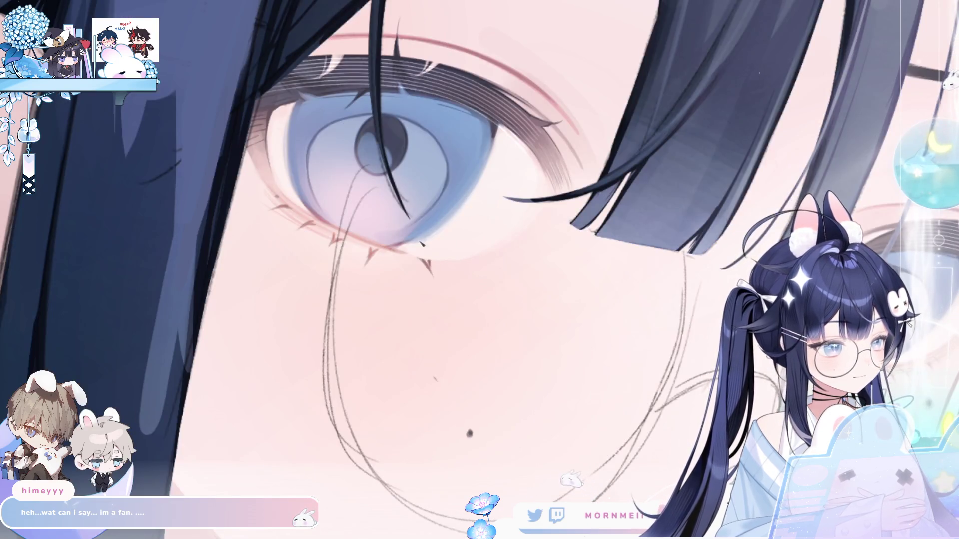
pyautogui.hotkey('ctrl', '0')
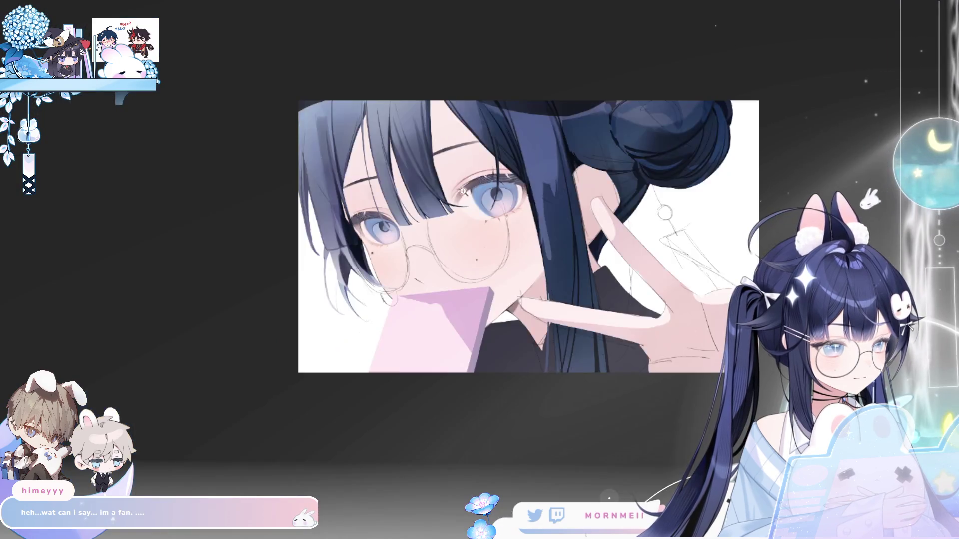
pyautogui.click(467, 191)
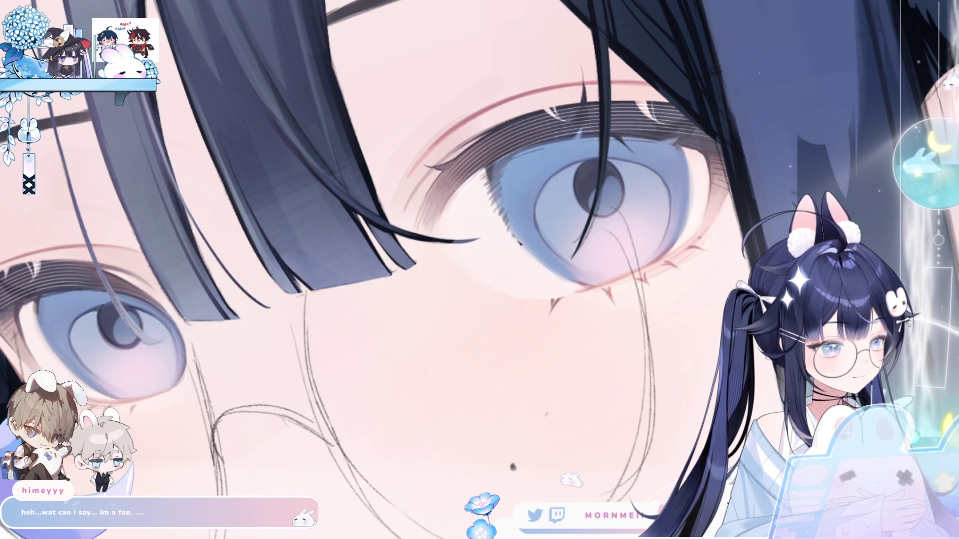
pyautogui.hscroll(5, 603, 241)
pyautogui.hscroll(-5, 617, 122)
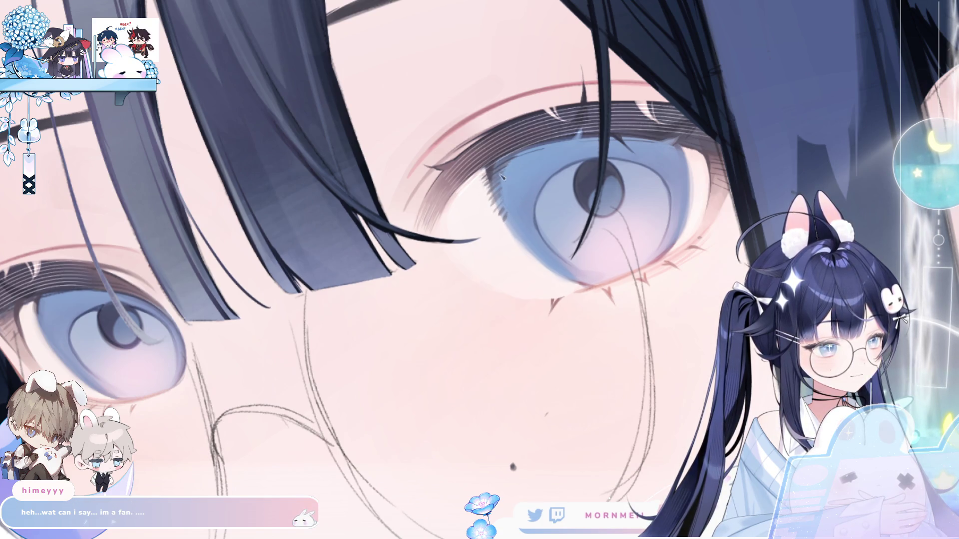
pyautogui.hscroll(5, 496, 201)
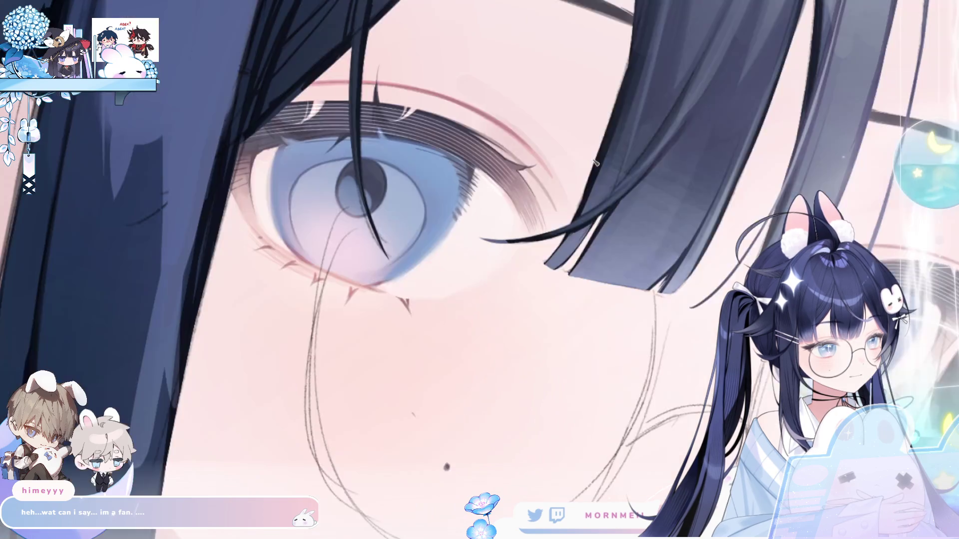
pyautogui.scroll(2, 452, 152)
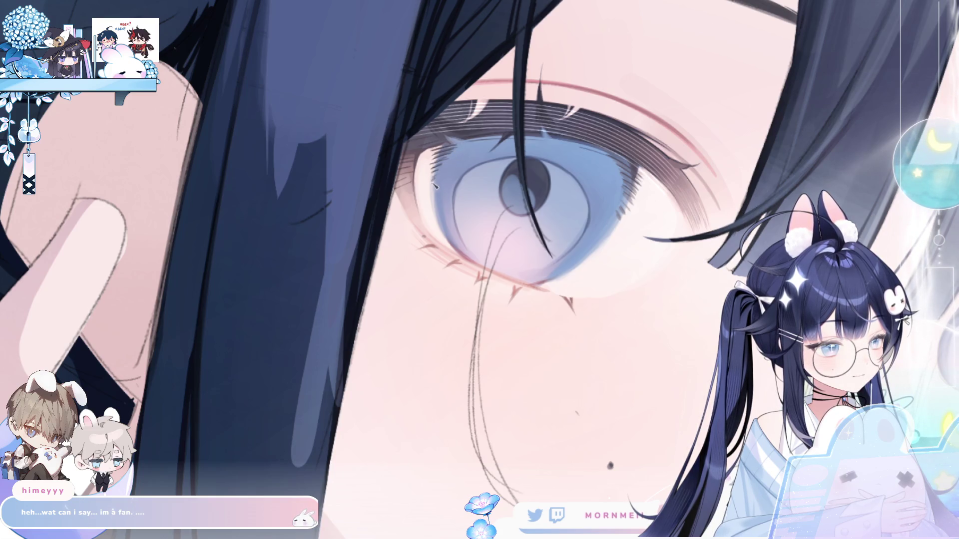
pyautogui.scroll(-5, 476, 186)
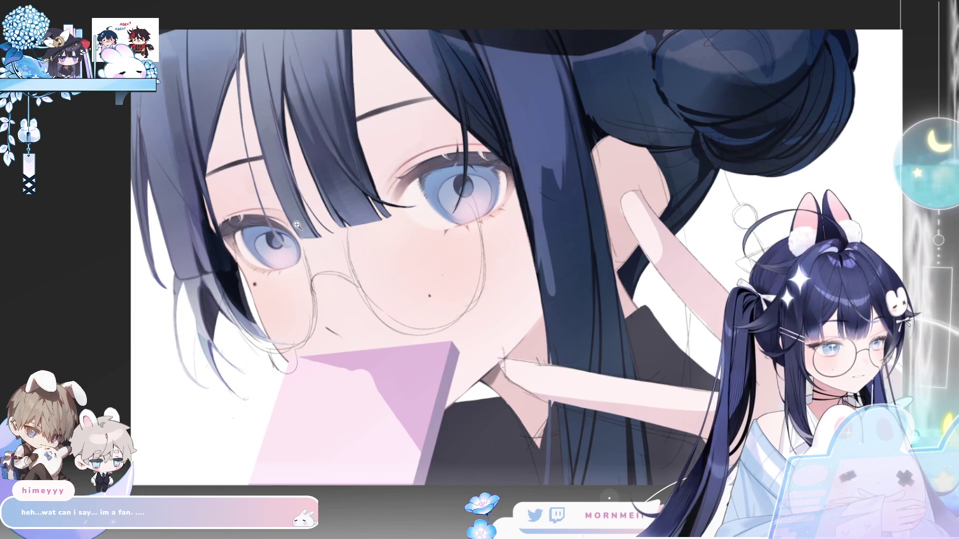
pyautogui.scroll(5, 230, 239)
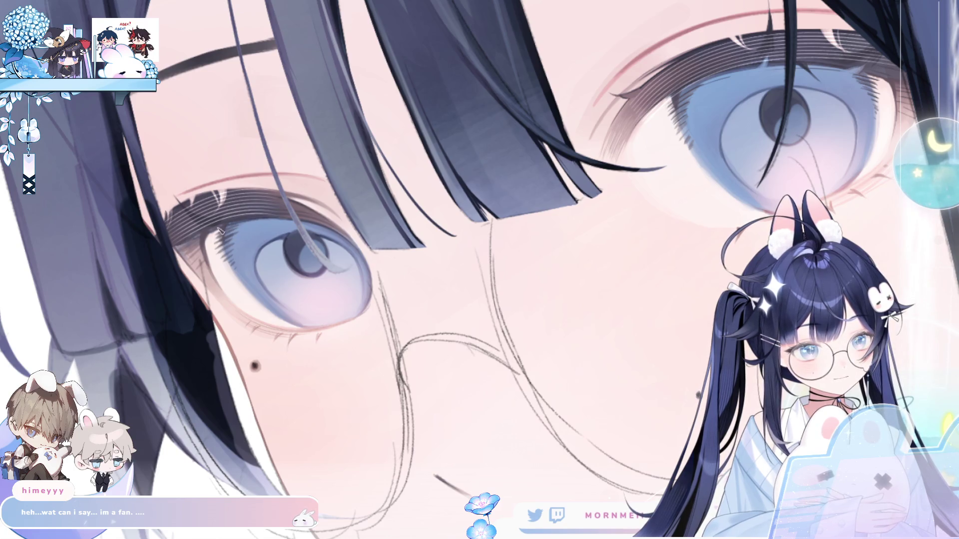
pyautogui.scroll(-2, 228, 230)
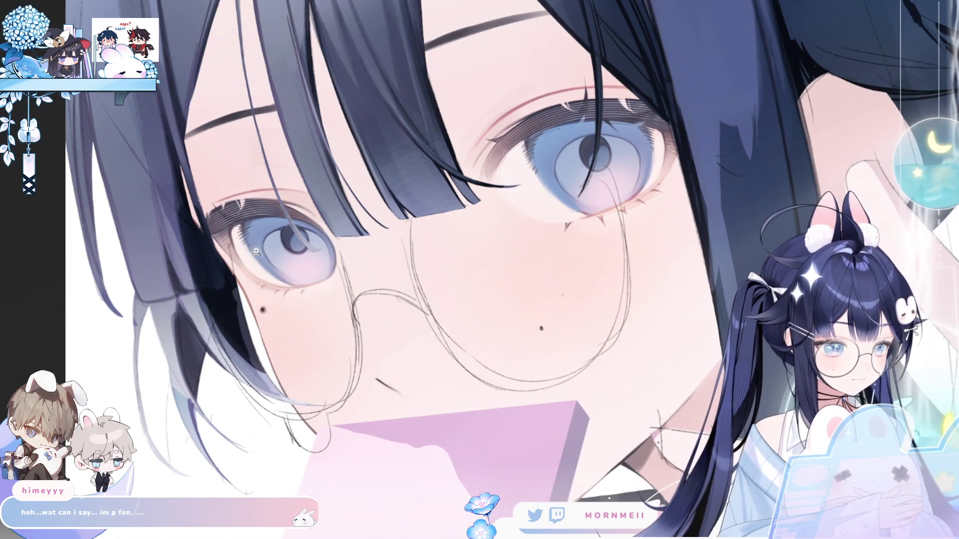
# Zoom in on the left eye and check it in a mirrored view.
pyautogui.click(252, 247)
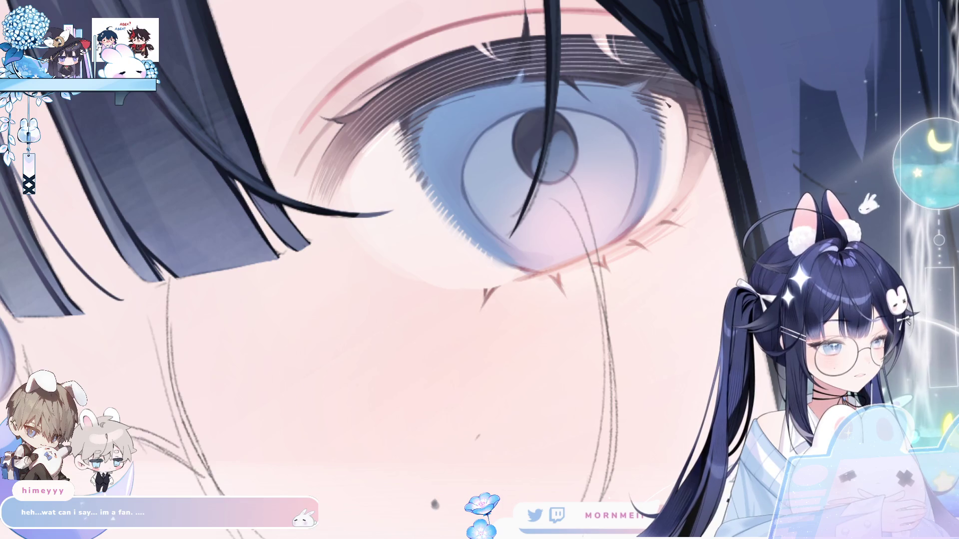
pyautogui.press('h')
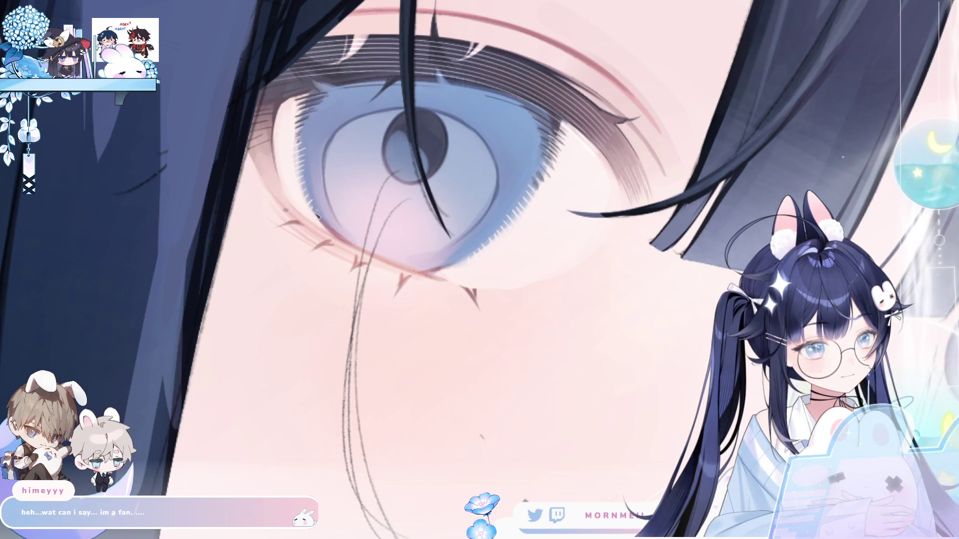
pyautogui.scroll(-5, 318, 212)
pyautogui.press('h')
pyautogui.press('h')
pyautogui.scroll(5, 309, 186)
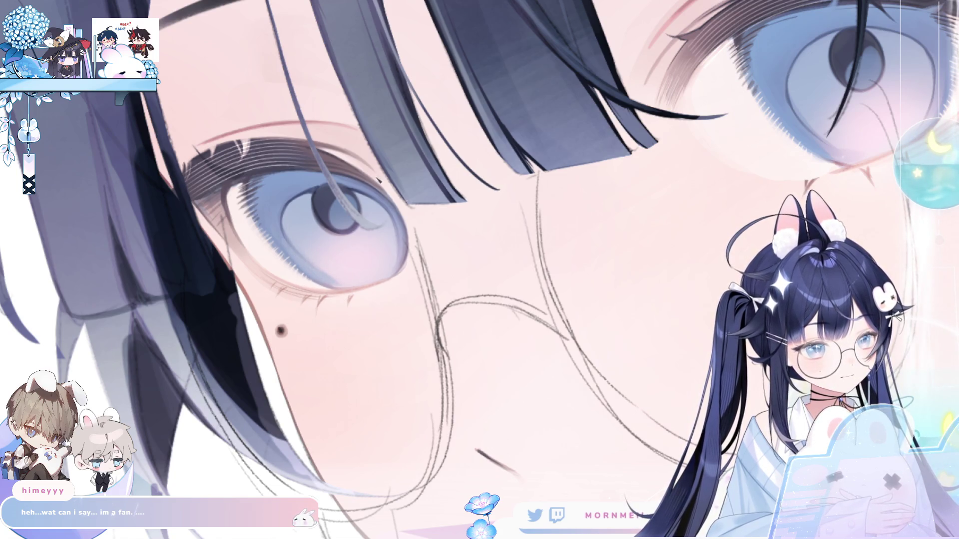
pyautogui.scroll(3, 479, 269)
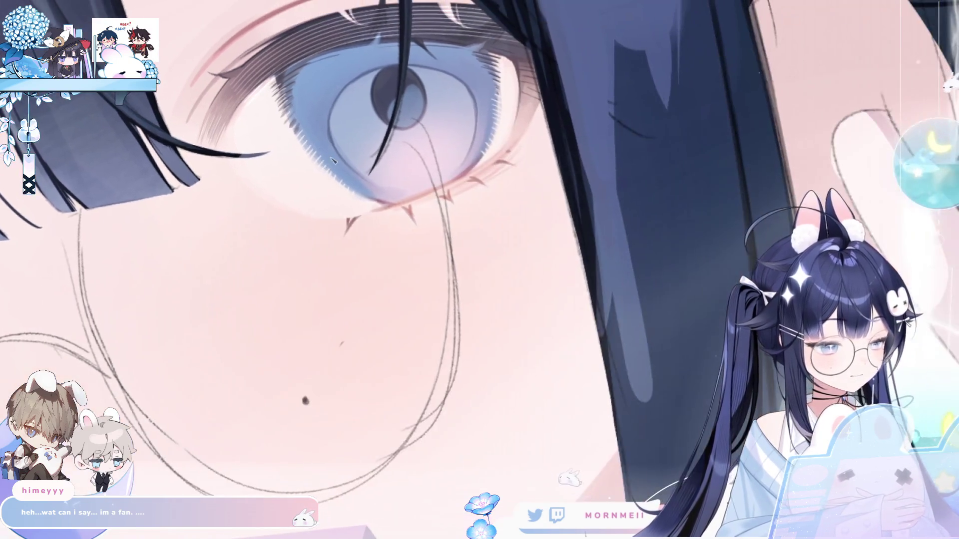
# Shrink the brush for fine detail and check the whole drawing mirrored before returning to the eye.
pyautogui.press('[')
pyautogui.press('[')
pyautogui.press('[')
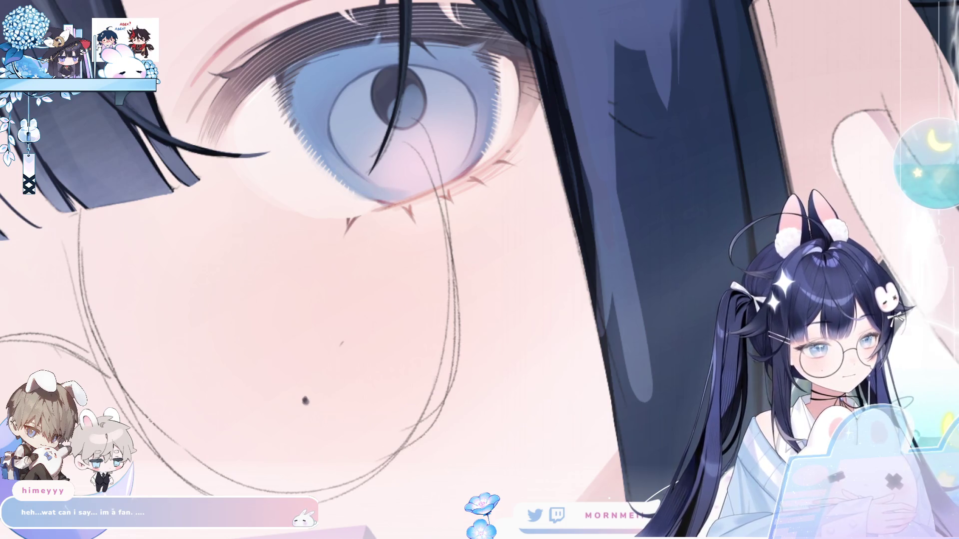
pyautogui.press('m')
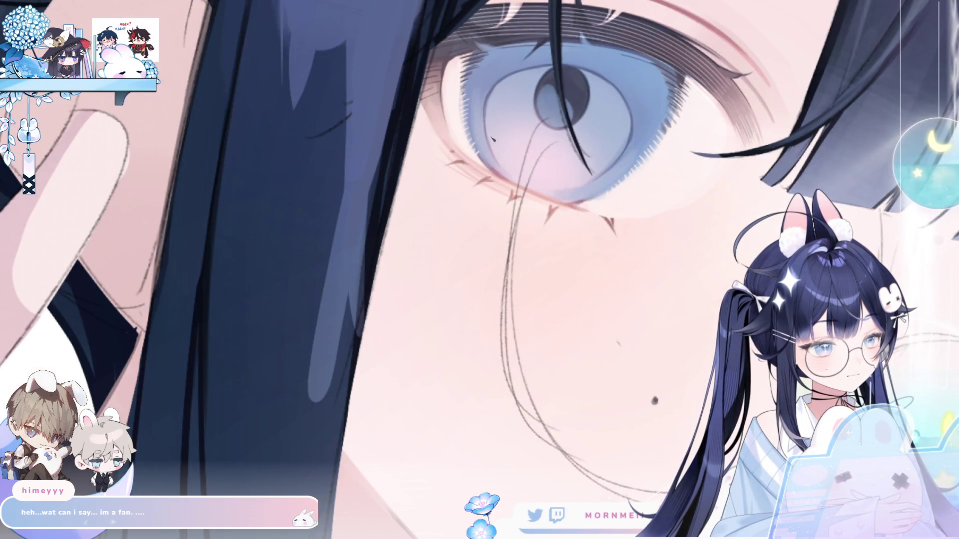
pyautogui.hotkey('ctrl', '0')
pyautogui.press('m')
pyautogui.scroll(-2, 296, 195)
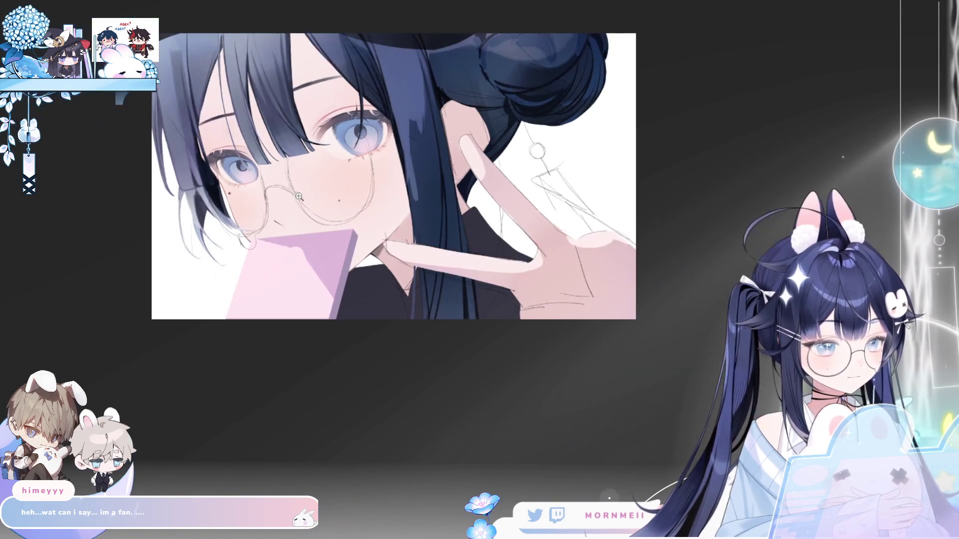
pyautogui.scroll(5, 282, 163)
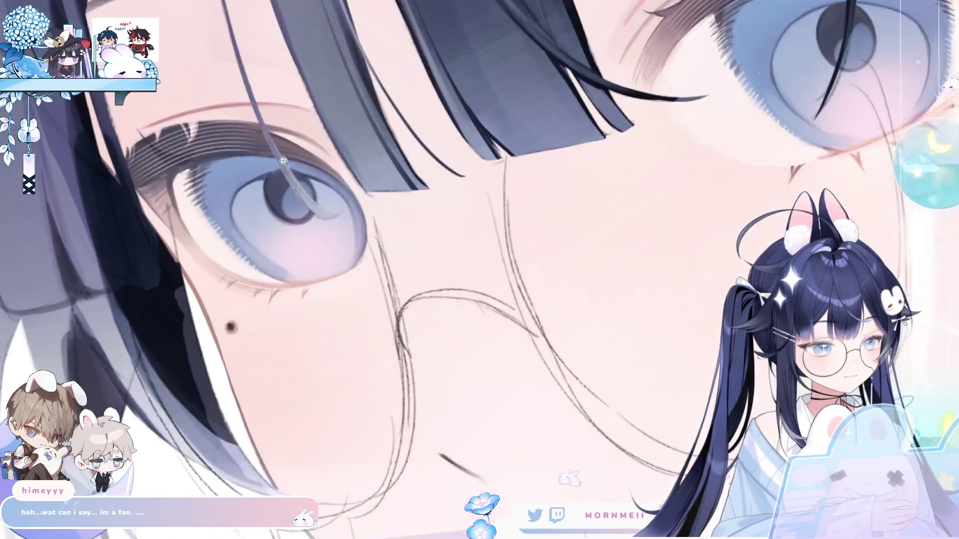
pyautogui.hotkey('ctrl', '0')
pyautogui.scroll(6, 320, 235)
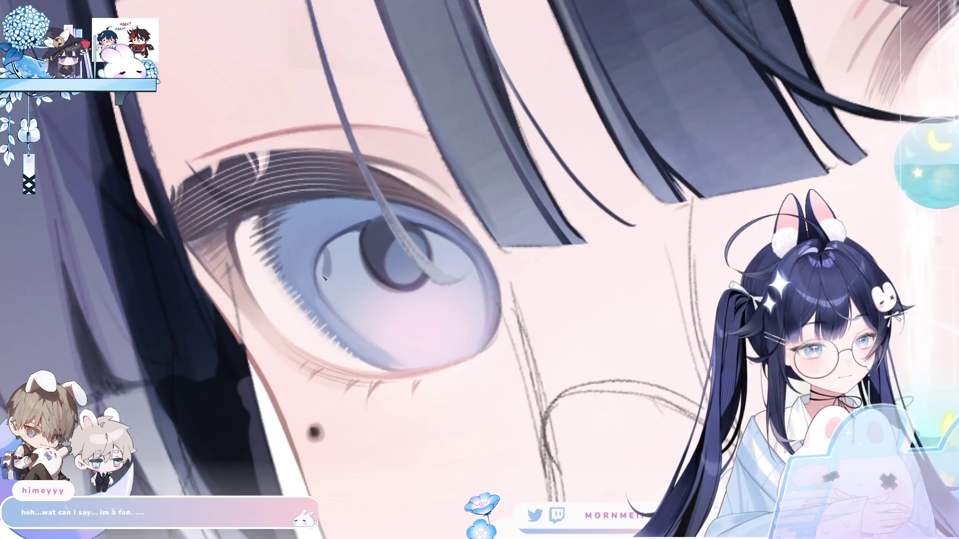
# Try light highlight strokes on the iris, undo them, and rotate the view to level the eye.
pyautogui.moveTo(326, 274); pyautogui.dragTo(350, 233)
pyautogui.hotkey('ctrl', 'z')
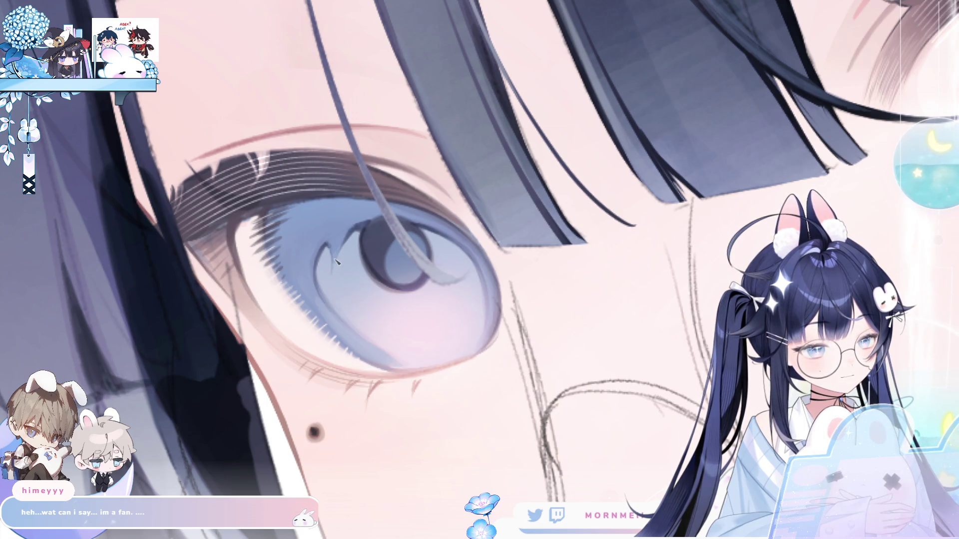
pyautogui.scroll(-3, 372, 214)
pyautogui.scroll(3, 252, 244)
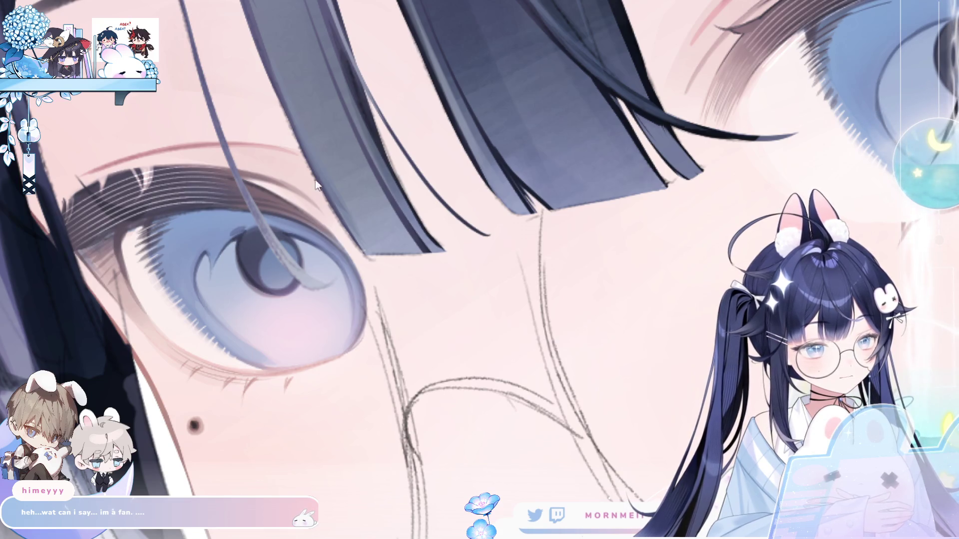
pyautogui.scroll(-3, 540, 196)
pyautogui.scroll(5, 498, 198)
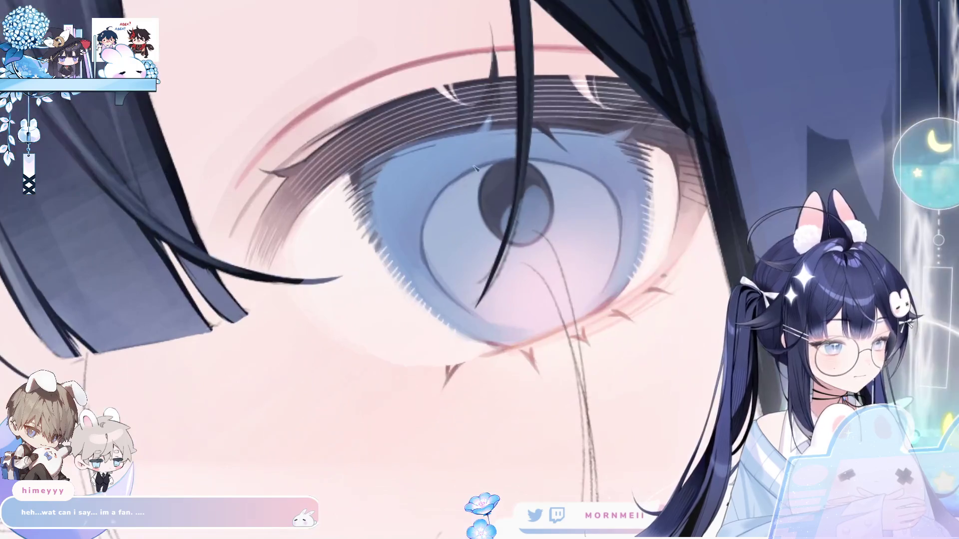
pyautogui.moveTo(497, 198); pyautogui.dragTo(390, 183)
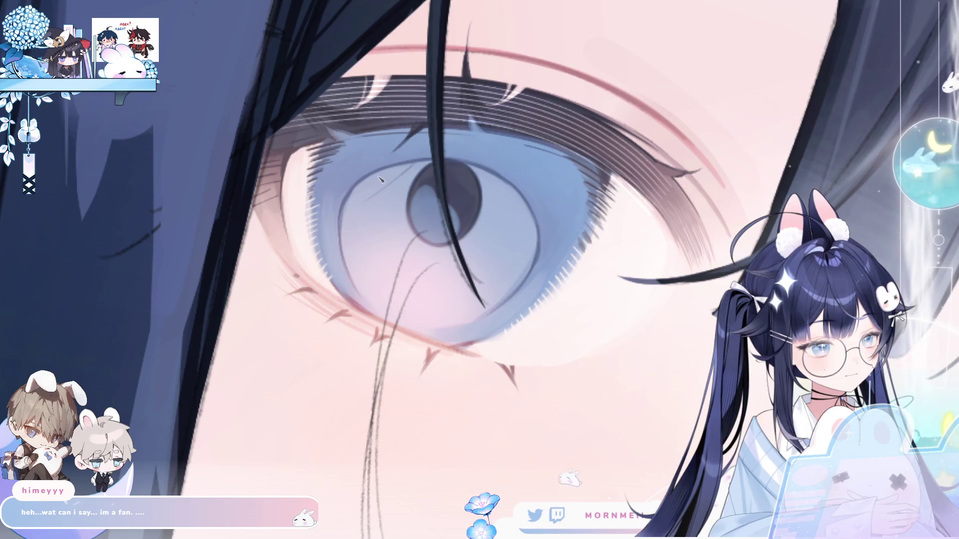
# Draw a thin dark curved line across the iris and check it against the whole face.
pyautogui.moveTo(366, 198); pyautogui.dragTo(385, 174)
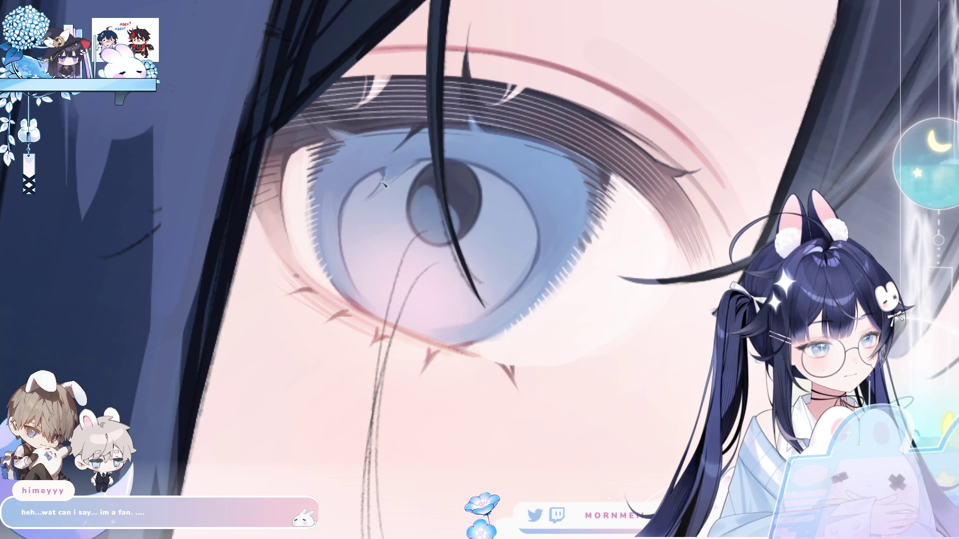
pyautogui.hotkey('ctrl', '0')
pyautogui.click(427, 166)
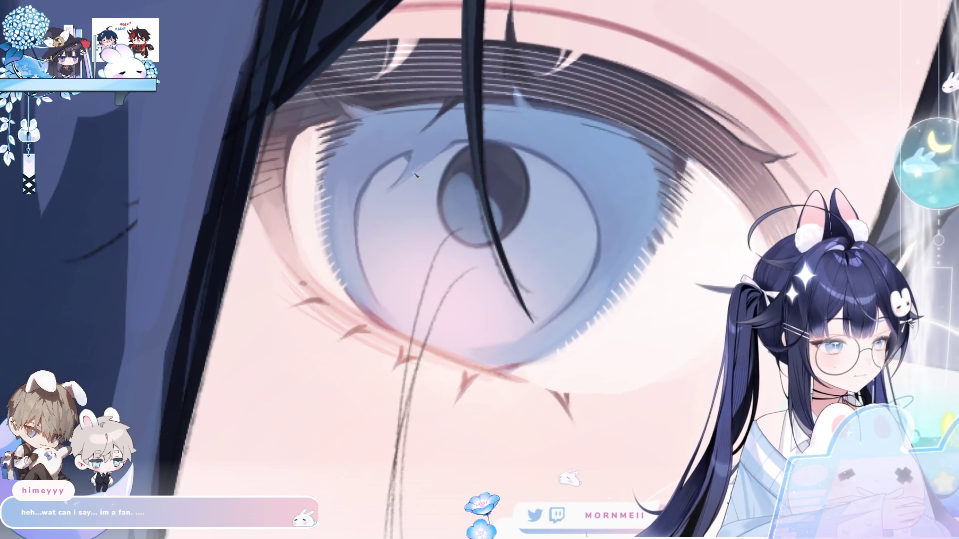
pyautogui.hotkey('ctrl', '0')
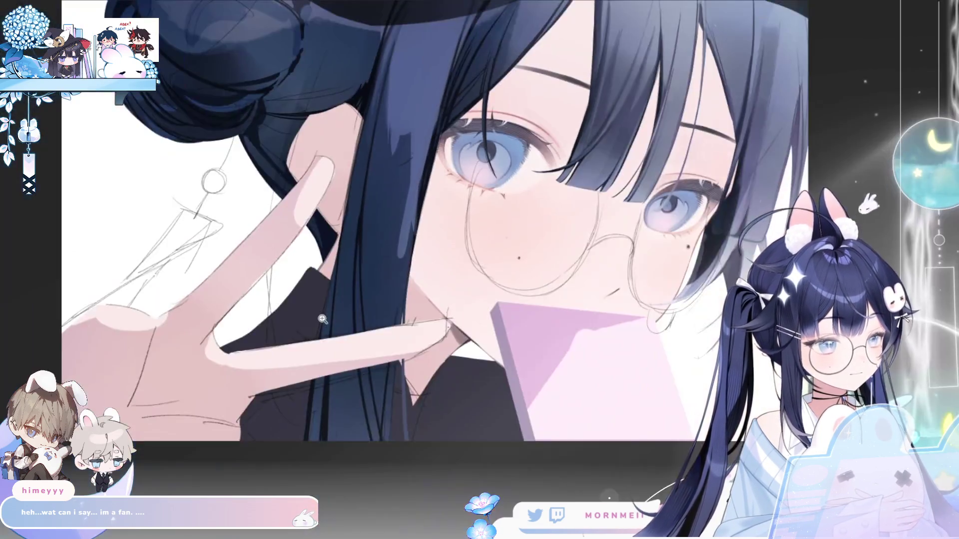
# Draw crossing white sparkle lines over both the left and right irises.
pyautogui.press('h')
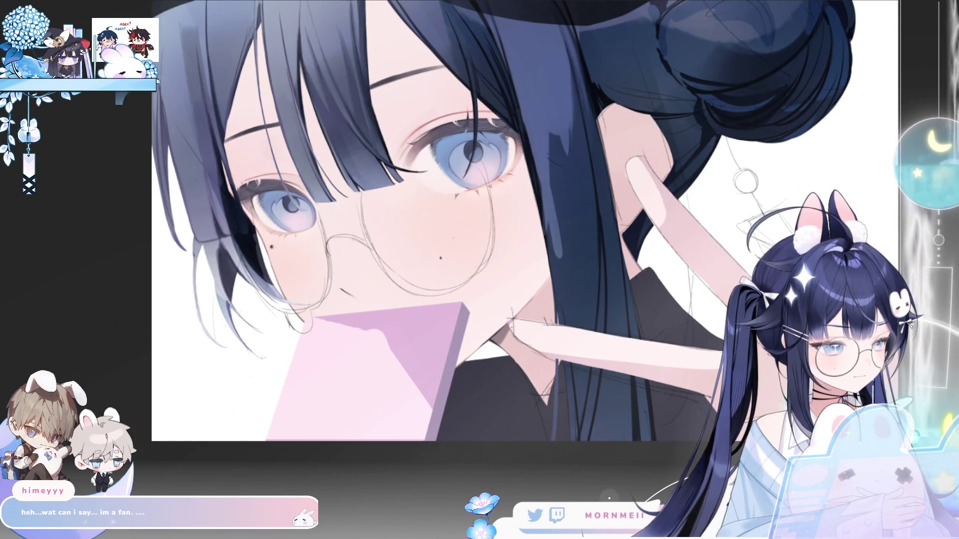
pyautogui.scroll(3, 251, 132)
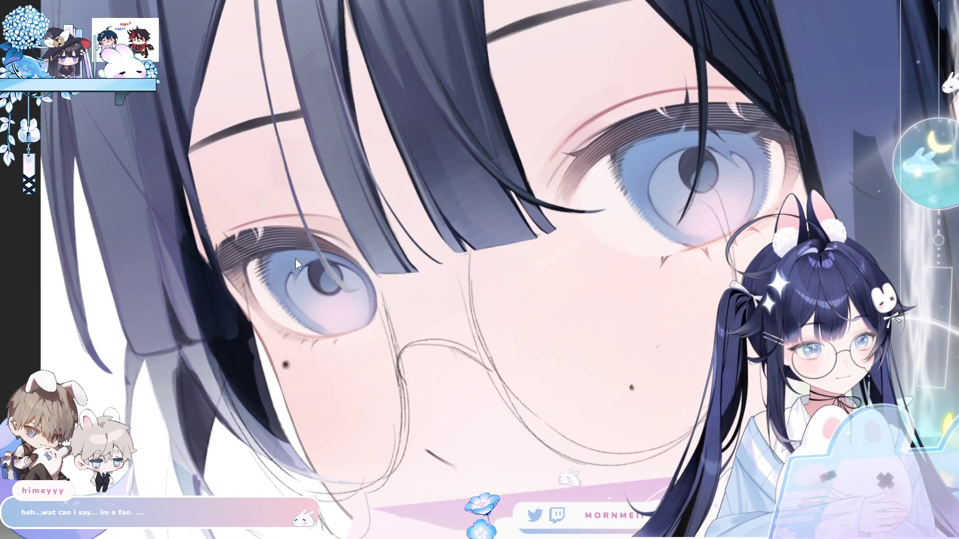
pyautogui.moveTo(309, 300)
pyautogui.mouseDown()
pyautogui.moveTo(288, 231)
pyautogui.moveTo(313, 307)
pyautogui.mouseUp()
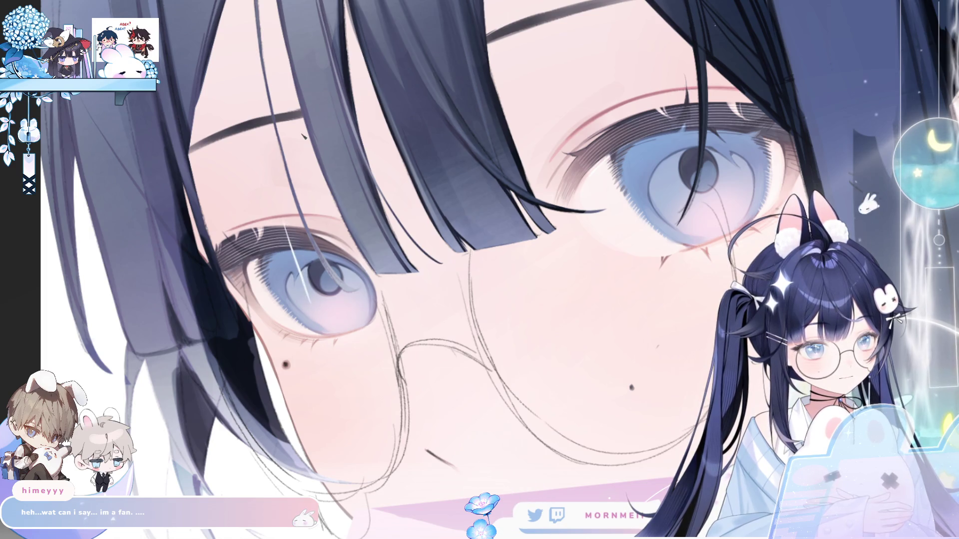
pyautogui.moveTo(649, 111); pyautogui.dragTo(674, 185)
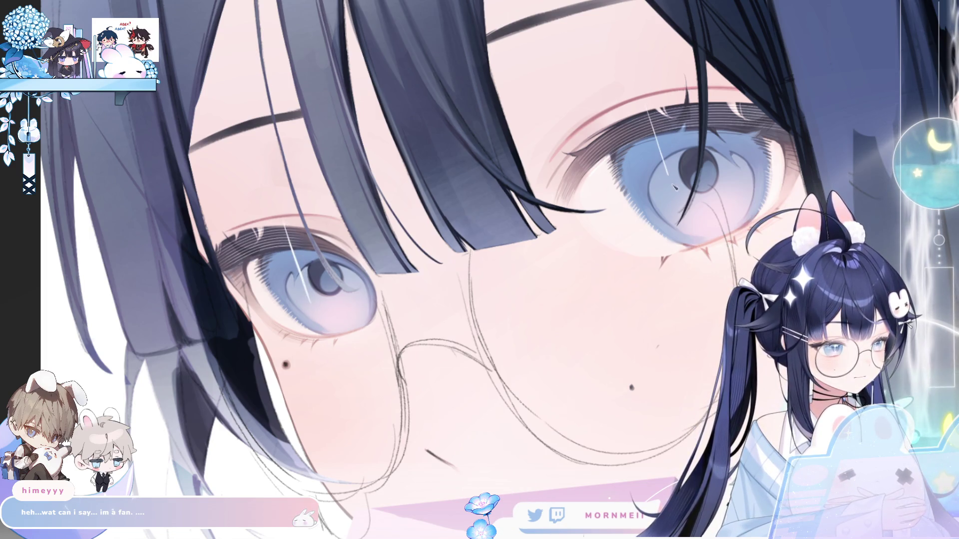
pyautogui.moveTo(278, 260); pyautogui.dragTo(315, 250)
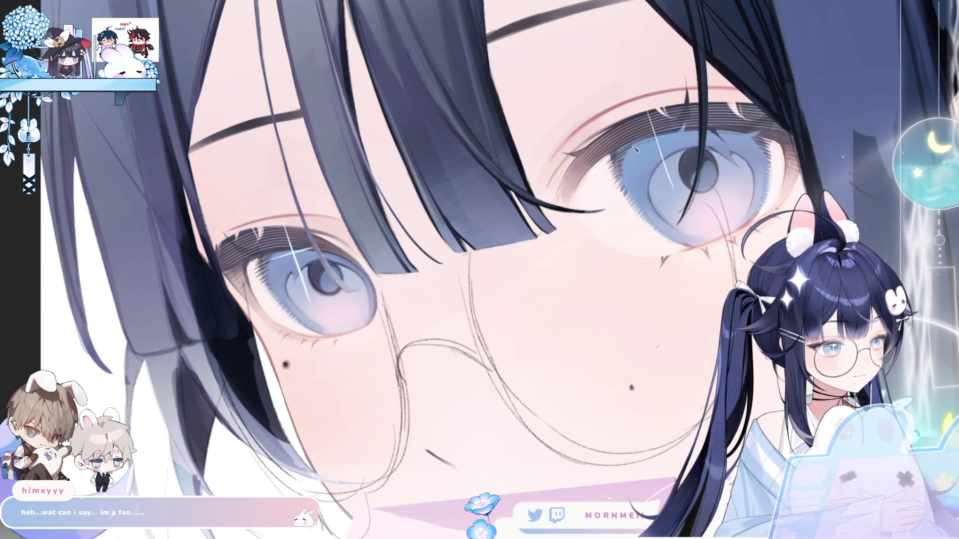
pyautogui.moveTo(627, 155); pyautogui.dragTo(689, 131)
# Check the whole picture mirrored, then fit the artwork in the window.
pyautogui.hotkey('ctrl', '0')
pyautogui.press('h')
pyautogui.press('h')
pyautogui.scroll(1, 466, 211)
pyautogui.scroll(2, 372, 195)
pyautogui.scroll(1, 385, 180)
pyautogui.scroll(2, 150, 205)
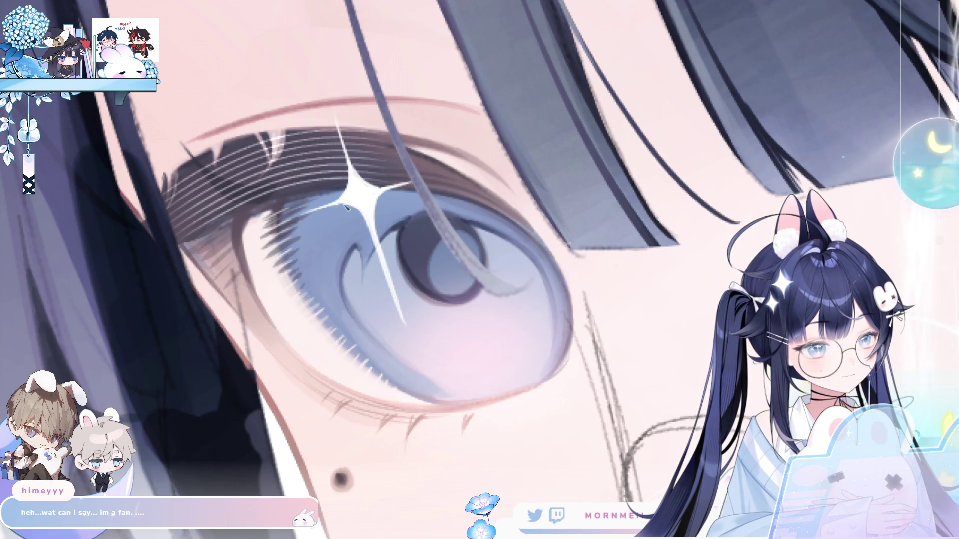
pyautogui.hotkey('ctrl', '0')
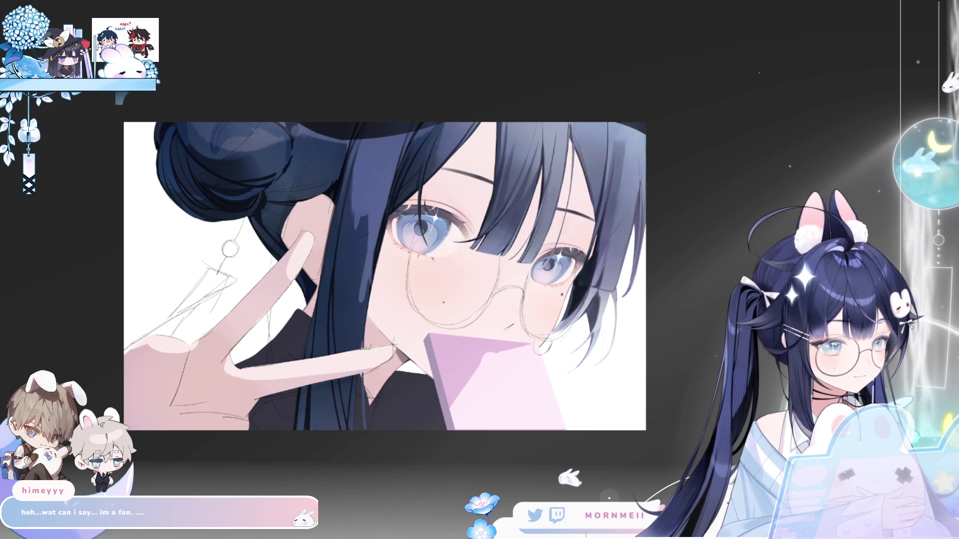
# Center the view on the eyes and undo the bright glow over both of them.
pyautogui.click(416, 285)
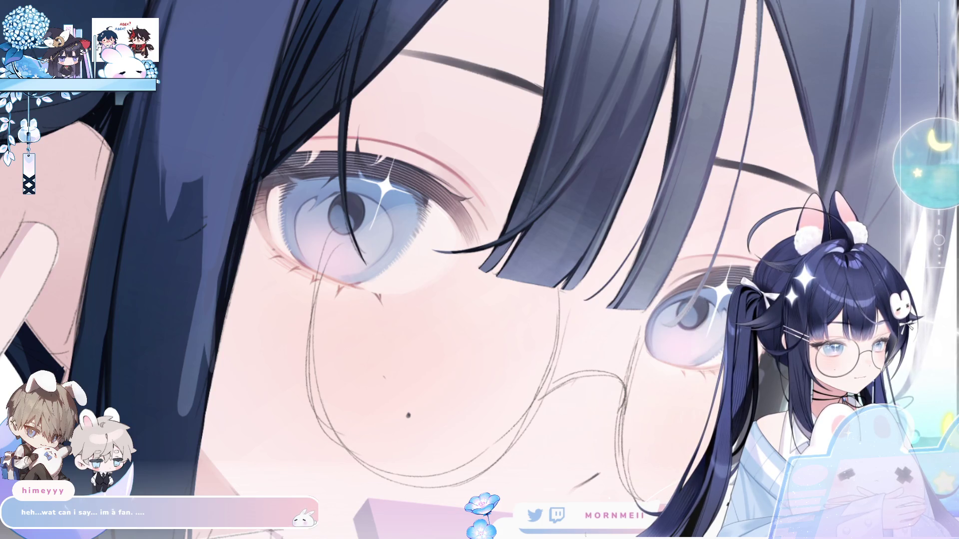
pyautogui.hotkey('ctrl', '0')
pyautogui.press('h')
pyautogui.press('h')
pyautogui.moveTo(480, 269); pyautogui.dragTo(270, 200)
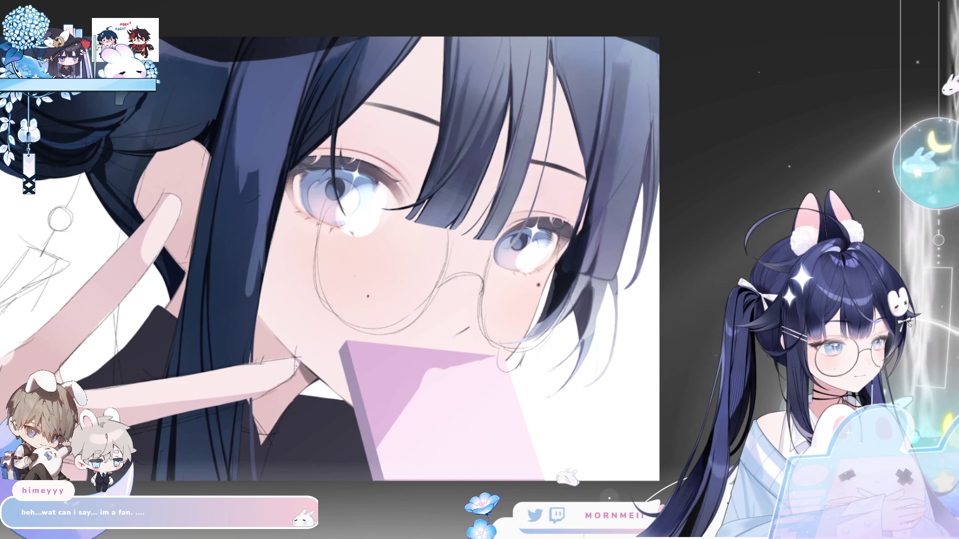
pyautogui.hotkey('ctrl', 'z')
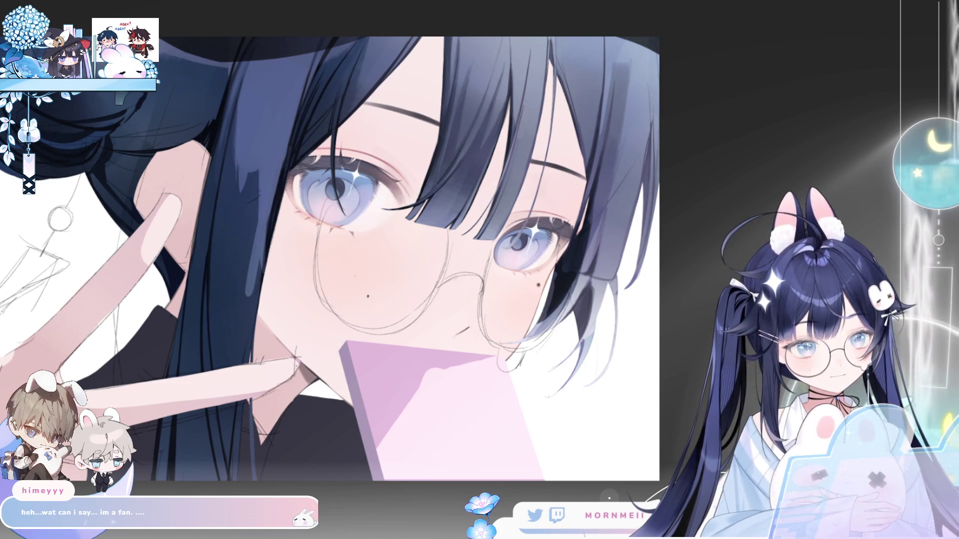
# Check the softened sparkles in fitted and mirrored views, then zoom back in.
pyautogui.press('h')
pyautogui.press('h')
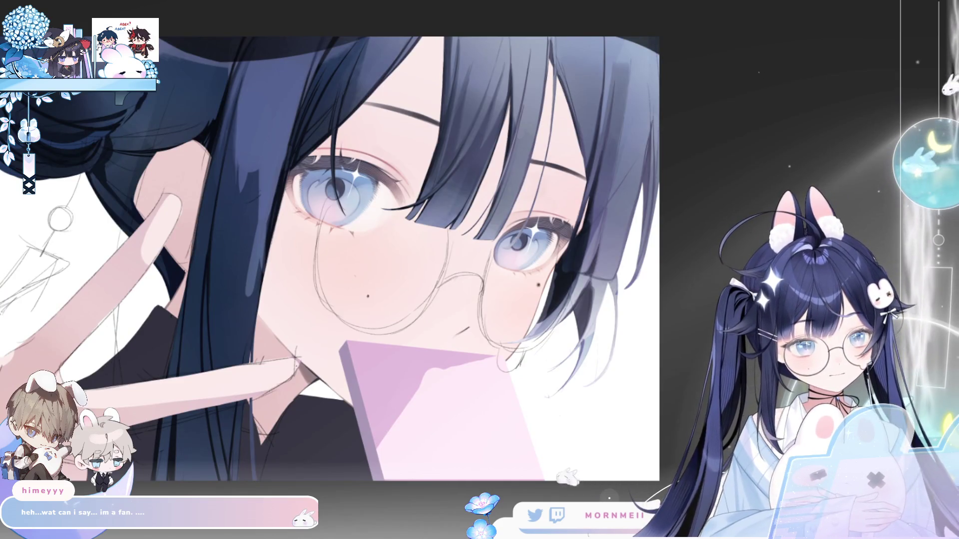
pyautogui.hotkey('ctrl', '0')
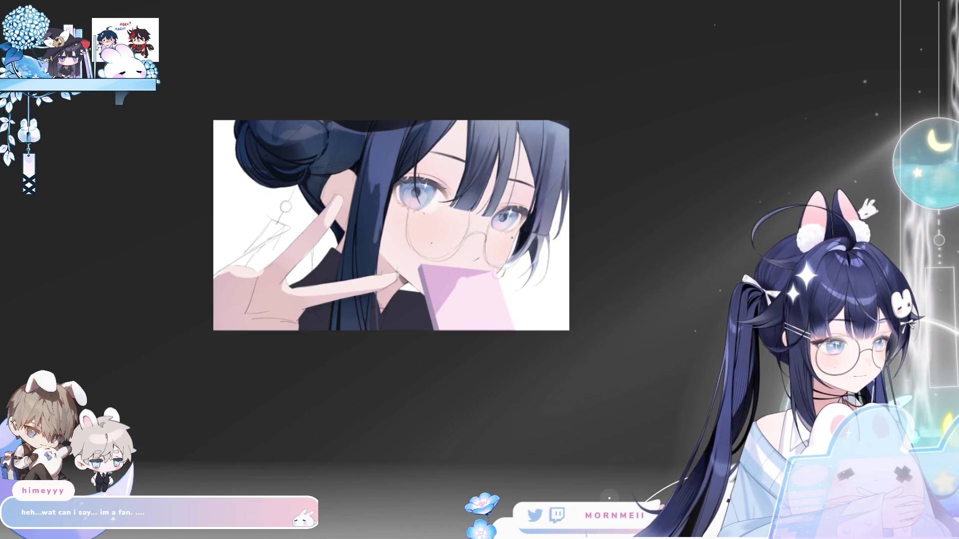
pyautogui.press('h')
pyautogui.press('h')
pyautogui.scroll(5, 524, 201)
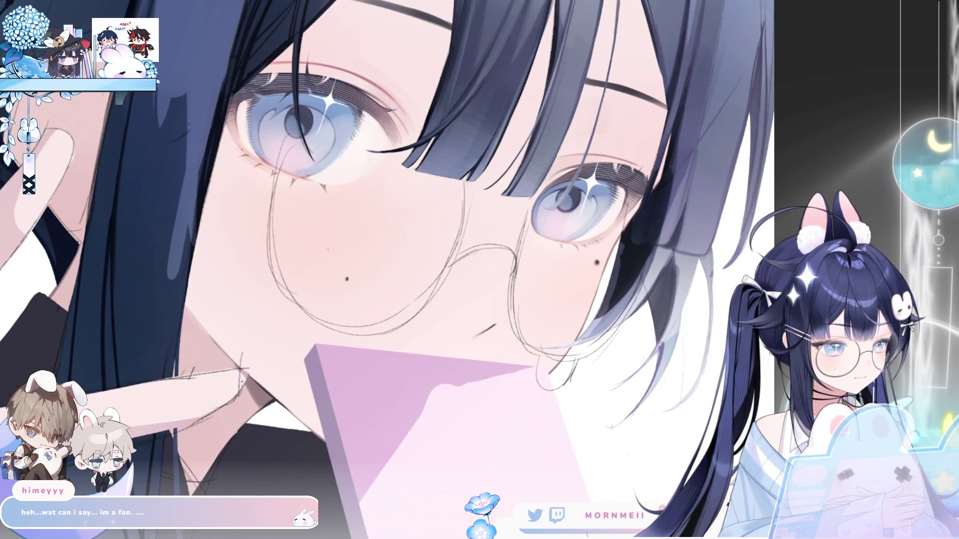
pyautogui.press('h')
pyautogui.press('h')
pyautogui.scroll(-5, 792, 86)
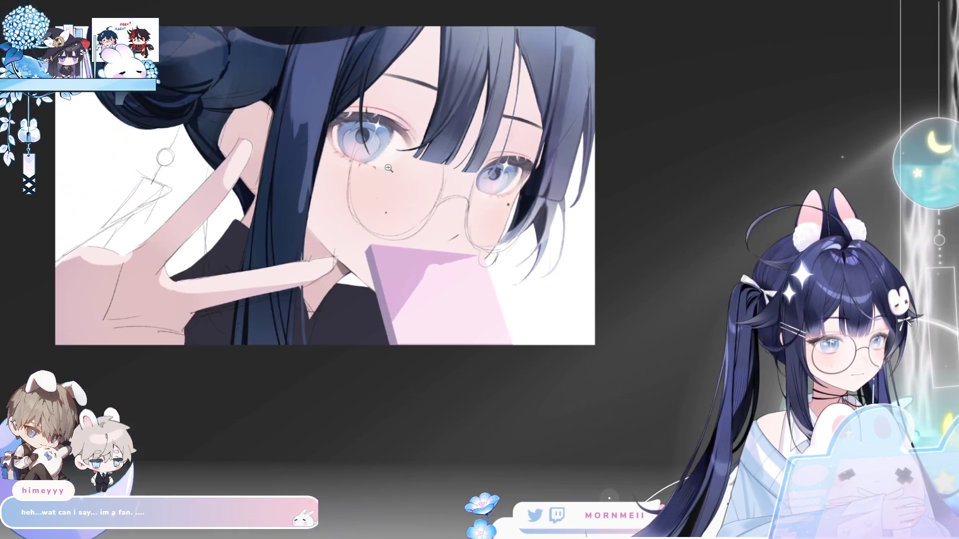
pyautogui.scroll(5, 421, 106)
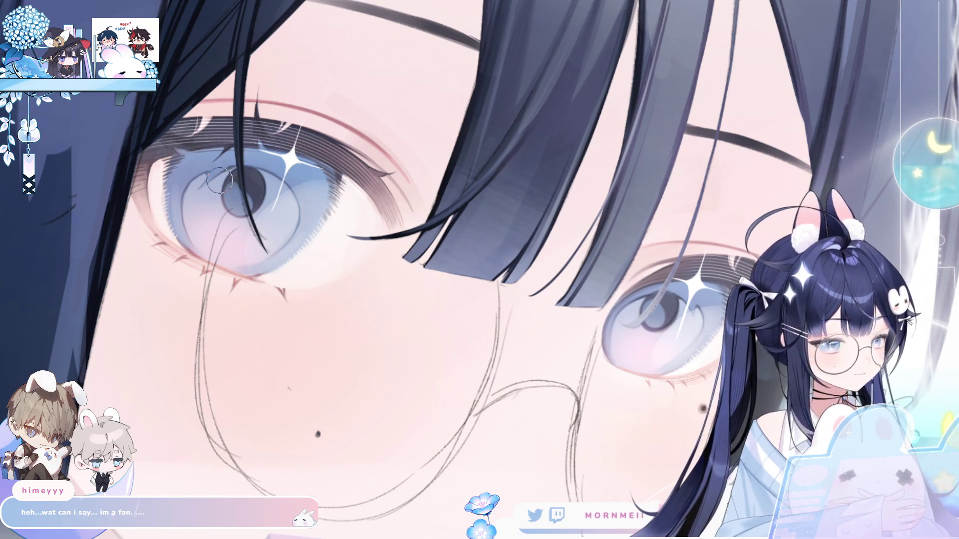
# Paint glitter speckles on the left pupil, resize the brush, and compare the eyes mirrored.
pyautogui.moveTo(233, 212); pyautogui.dragTo(251, 176)
pyautogui.press(']')
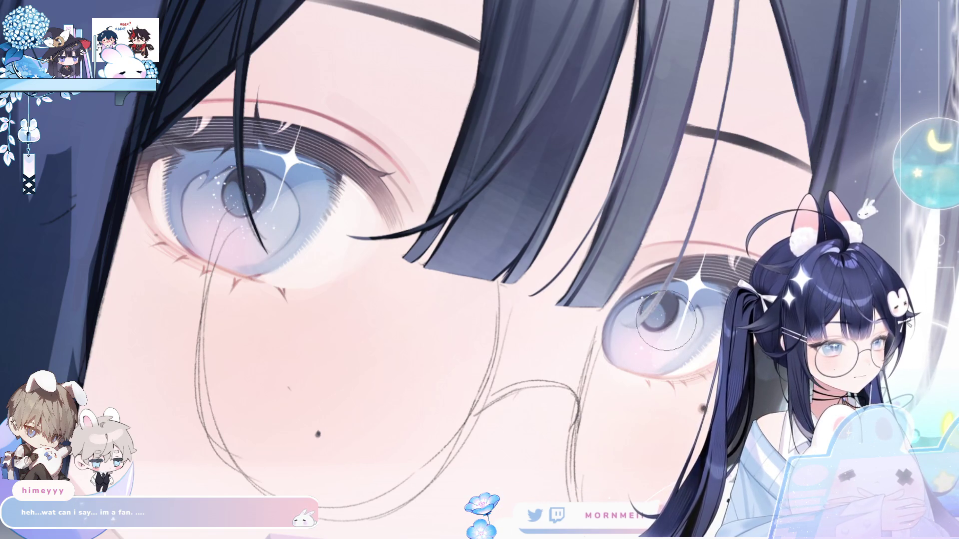
pyautogui.press('[')
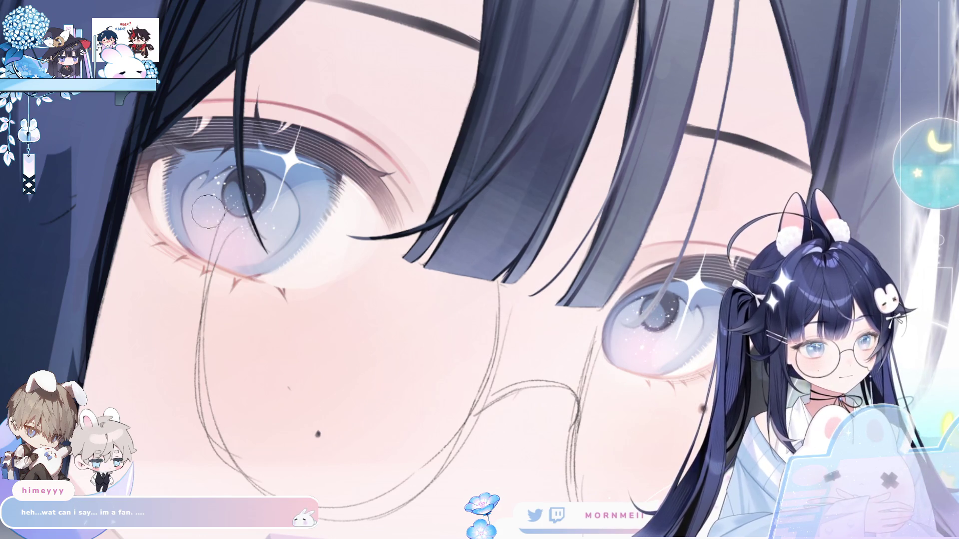
pyautogui.scroll(-3, 260, 225)
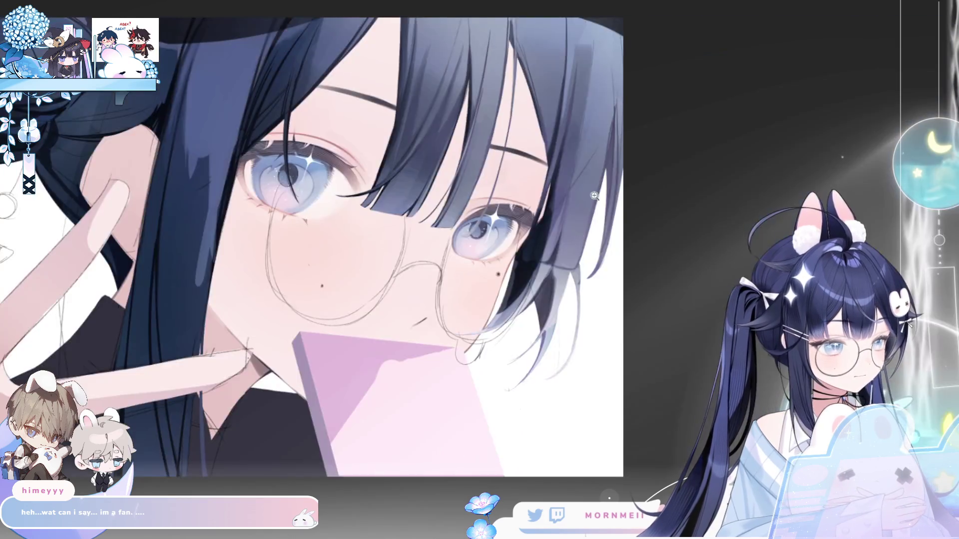
pyautogui.scroll(3, 342, 171)
pyautogui.press('h')
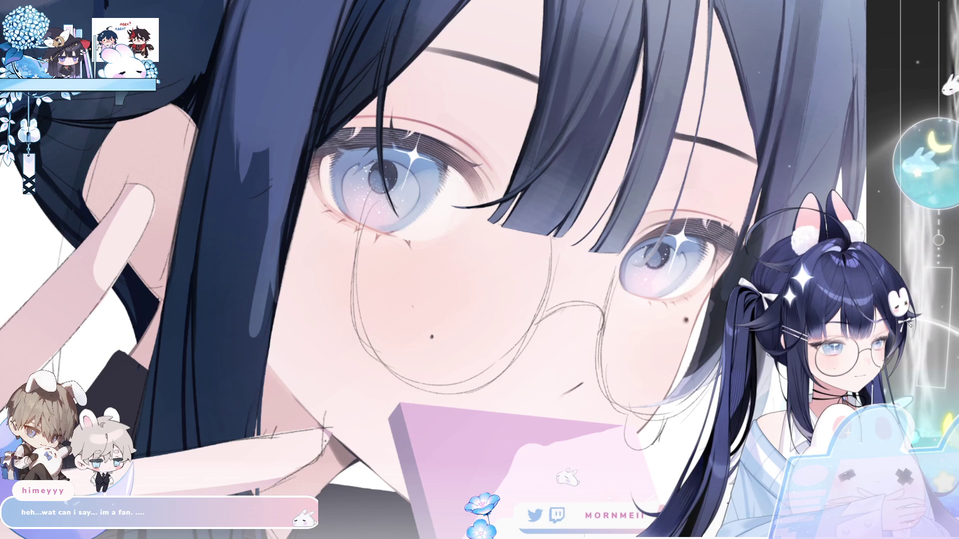
pyautogui.press('h')
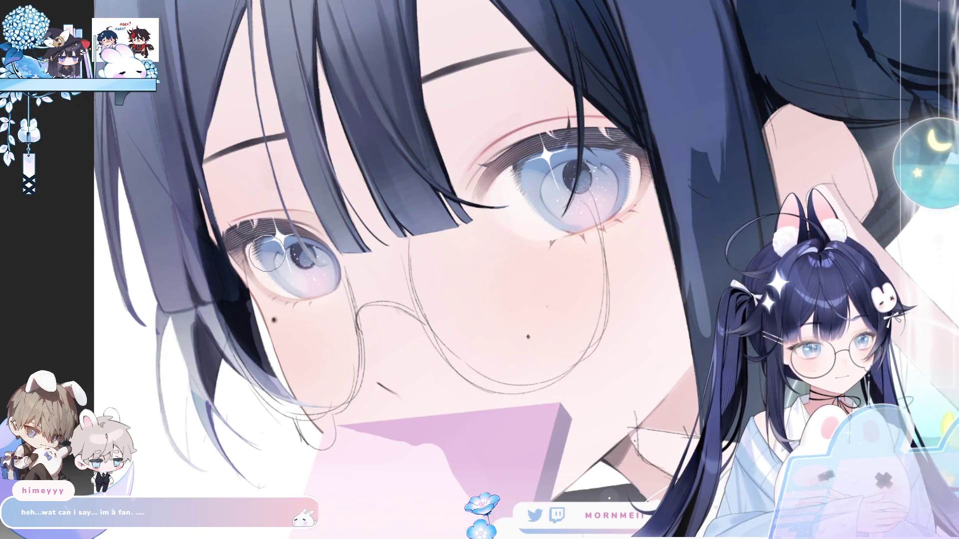
# Darken the upper part of the left iris, redrawing the stroke once.
pyautogui.moveTo(260, 247); pyautogui.dragTo(320, 252)
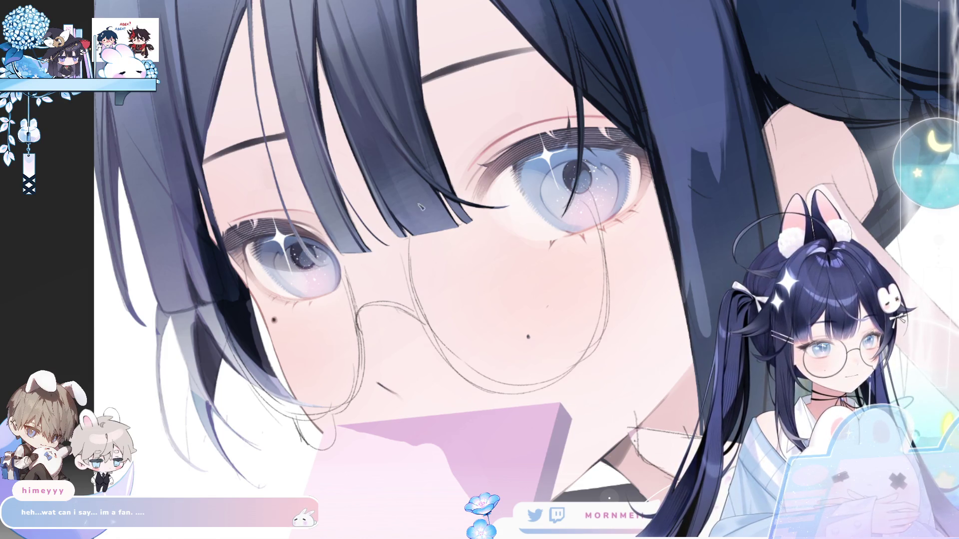
pyautogui.hotkey('ctrl', 'z')
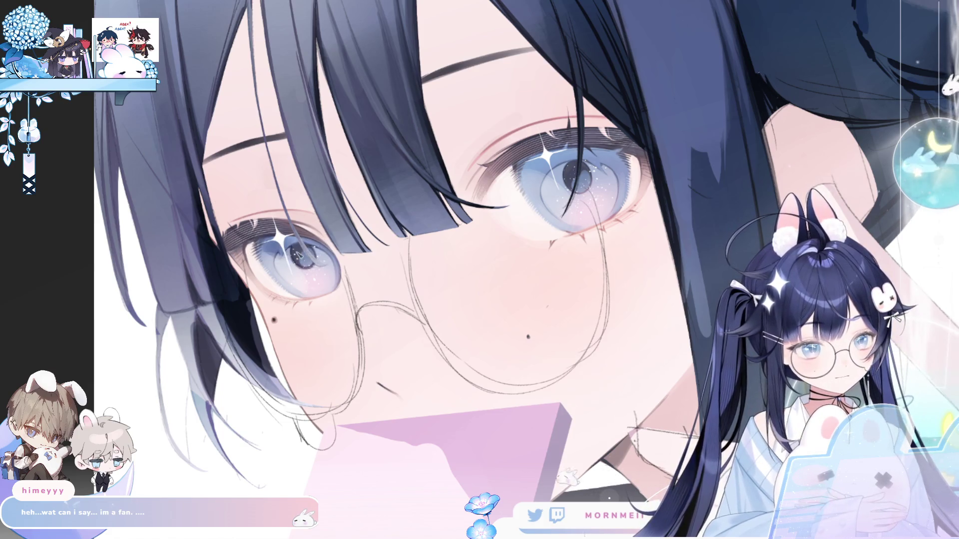
pyautogui.moveTo(258, 246); pyautogui.dragTo(316, 248)
# Compare the right iris with and without its darker shading, keeping the shading.
pyautogui.hotkey('ctrl', 'y')
pyautogui.hotkey('ctrl', 'z')
pyautogui.hotkey('ctrl', 'y')
pyautogui.hotkey('ctrl', 'z')
pyautogui.hotkey('ctrl', 'y')
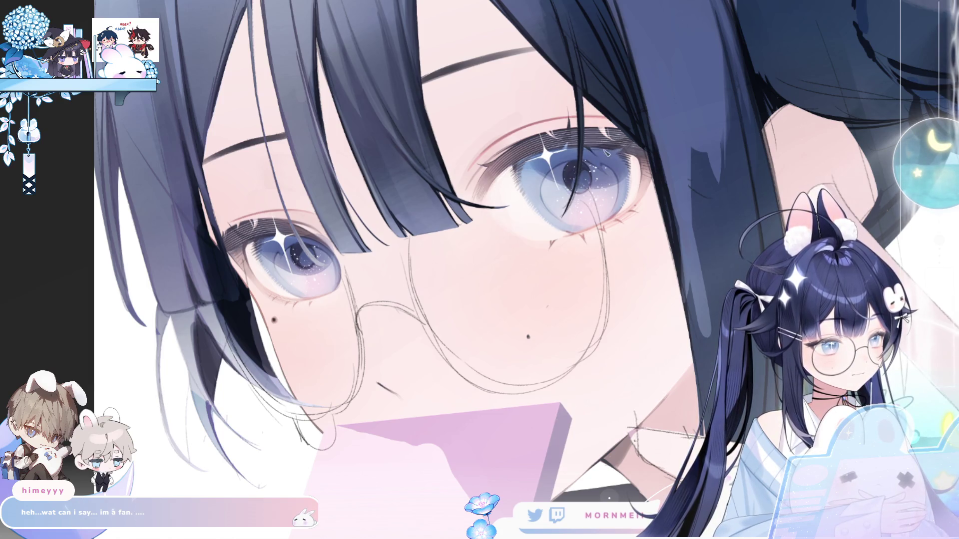
pyautogui.hotkey('ctrl', 'z')
pyautogui.hotkey('ctrl', 'y')
pyautogui.hotkey('ctrl', 'z')
pyautogui.hotkey('ctrl', 'y')
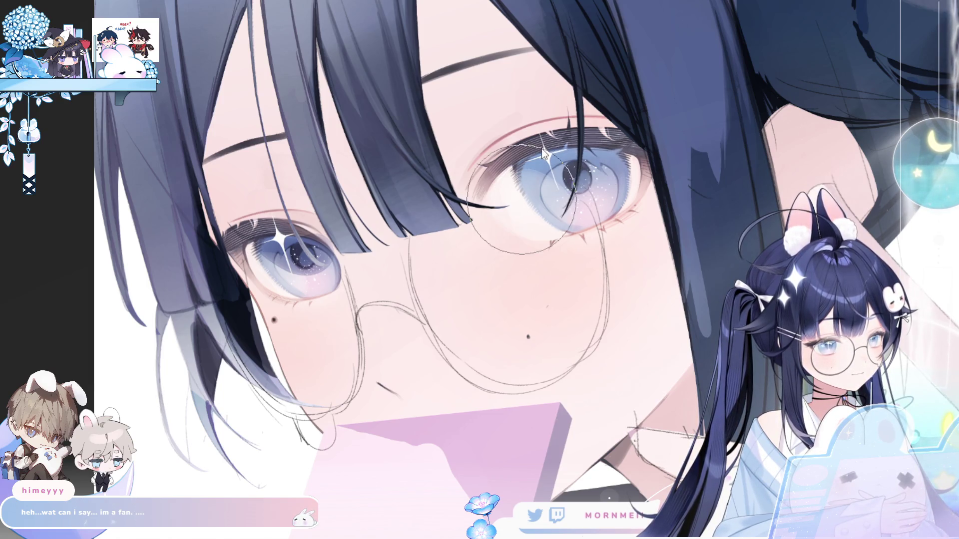
pyautogui.hotkey('ctrl', 'z')
pyautogui.hotkey('ctrl', 'y')
pyautogui.hotkey('ctrl', 'z')
pyautogui.hotkey('ctrl', 'y')
pyautogui.hotkey('ctrl', 'z')
pyautogui.hotkey('ctrl', 'y')
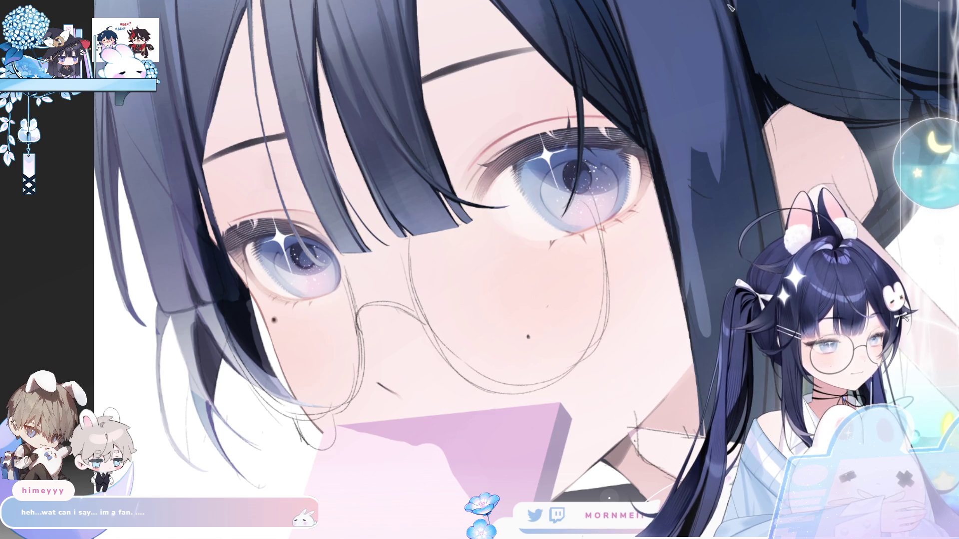
# Compare the left iris with and without the latest shading stroke.
pyautogui.hotkey('ctrl', 'z')
pyautogui.hotkey('ctrl', 'y')
pyautogui.hotkey('ctrl', 'z')
pyautogui.hotkey('ctrl', 'y')
pyautogui.hotkey('ctrl', 'z')
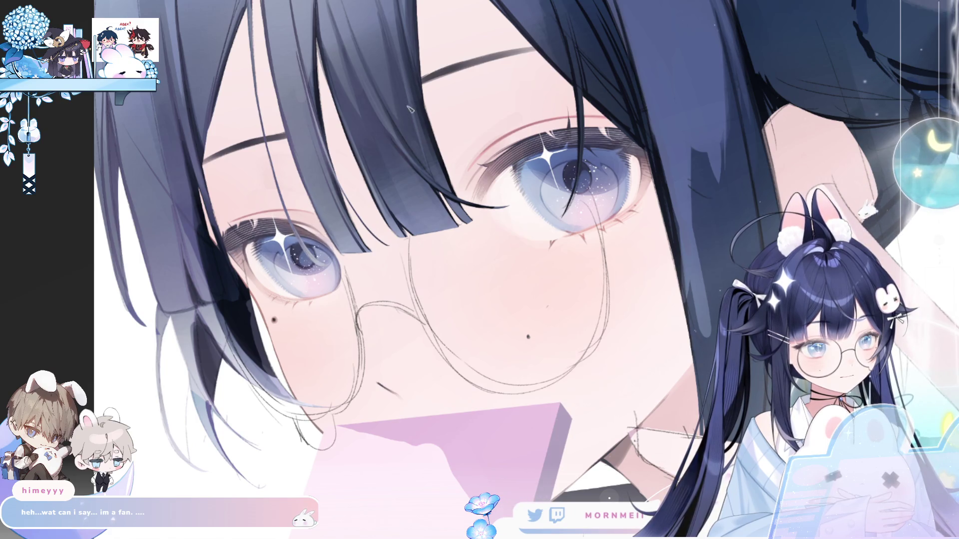
pyautogui.hotkey('ctrl', 'z')
pyautogui.hotkey('ctrl', 'y')
pyautogui.hotkey('ctrl', 'z')
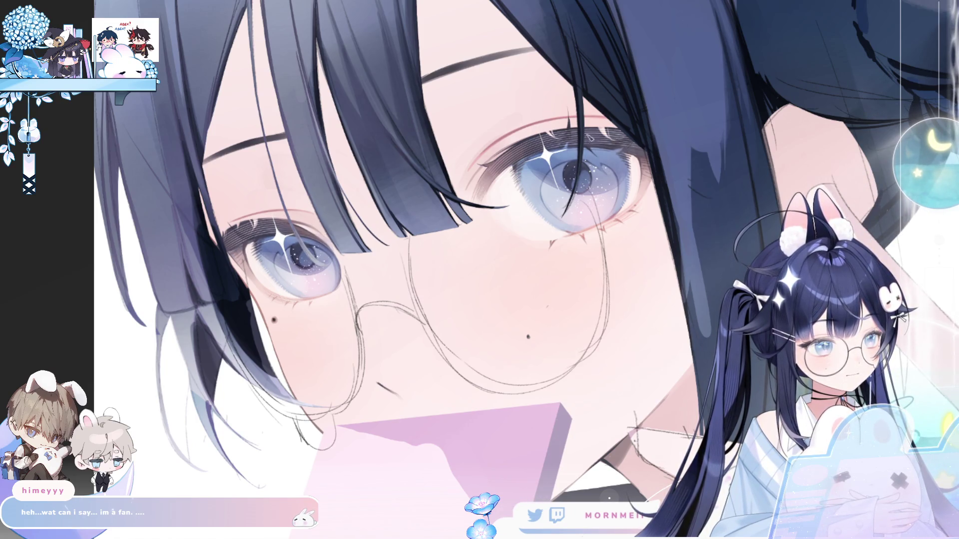
# Fit the whole painting, recheck the iris shading, and view it mirrored and back.
pyautogui.hotkey('ctrl', '0')
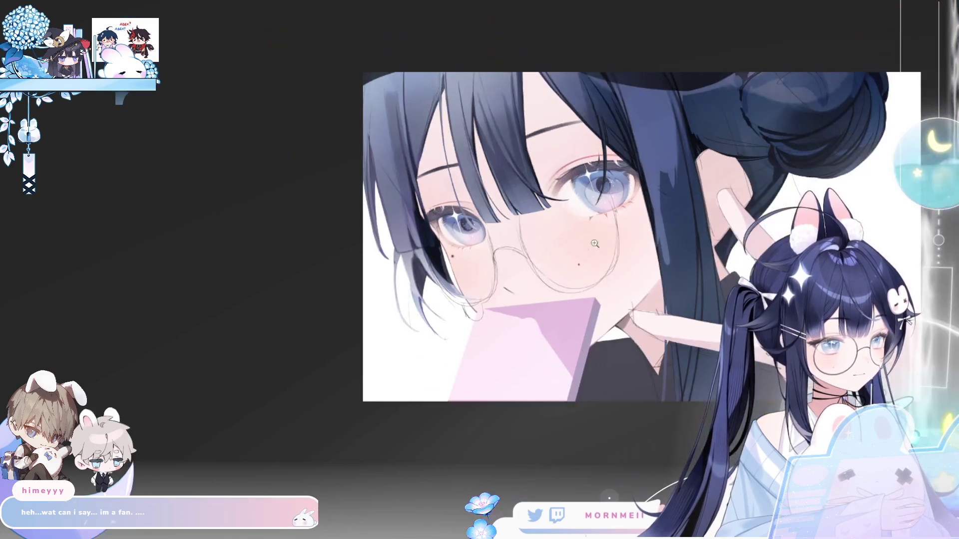
pyautogui.press('h')
pyautogui.press('h')
pyautogui.press('h')
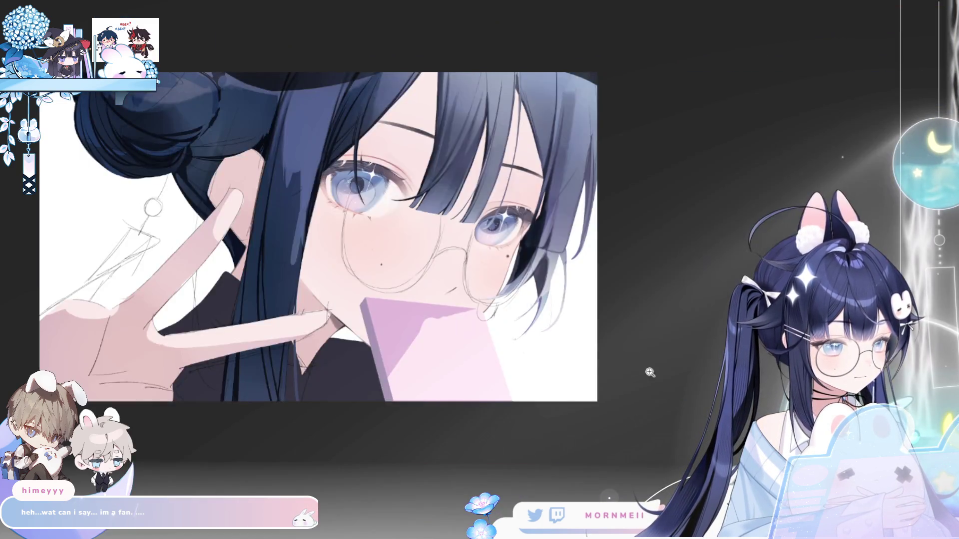
pyautogui.hotkey('ctrl', 'z')
pyautogui.hotkey('ctrl', 'y')
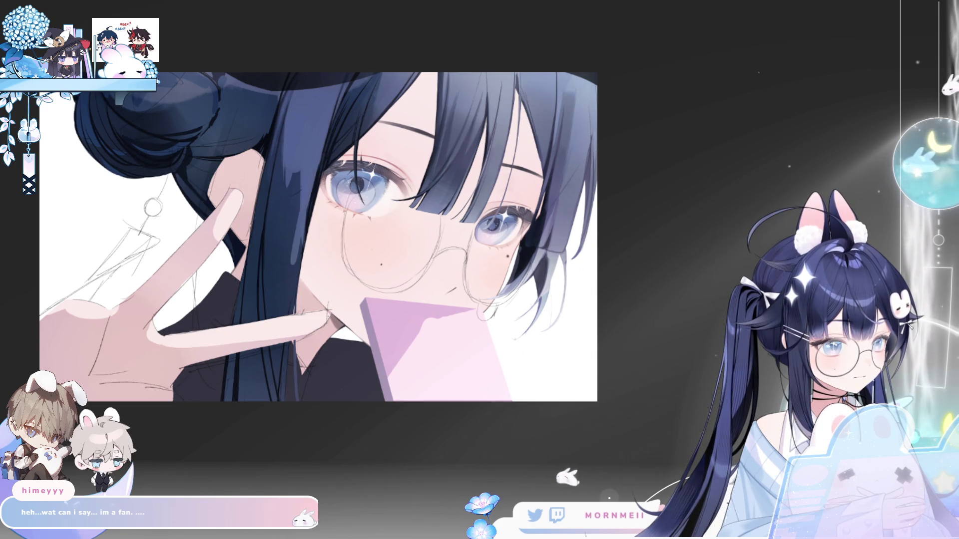
pyautogui.hotkey('ctrl', '-')
pyautogui.press('h')
pyautogui.press('h')
pyautogui.scroll(4, 460, 234)
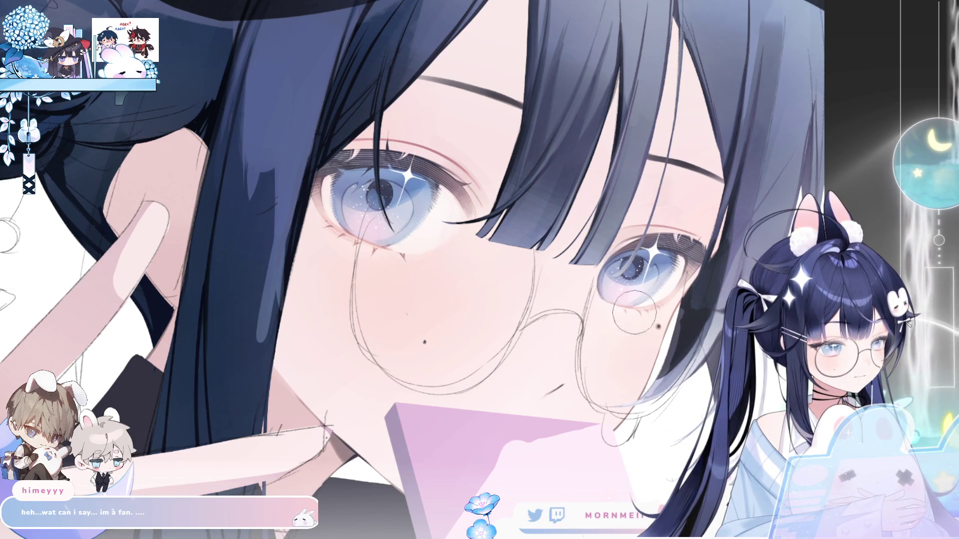
# Airbrush a soft light stroke on the lower left iris, repainting it once after undoing.
pyautogui.scroll(-5, 469, 351)
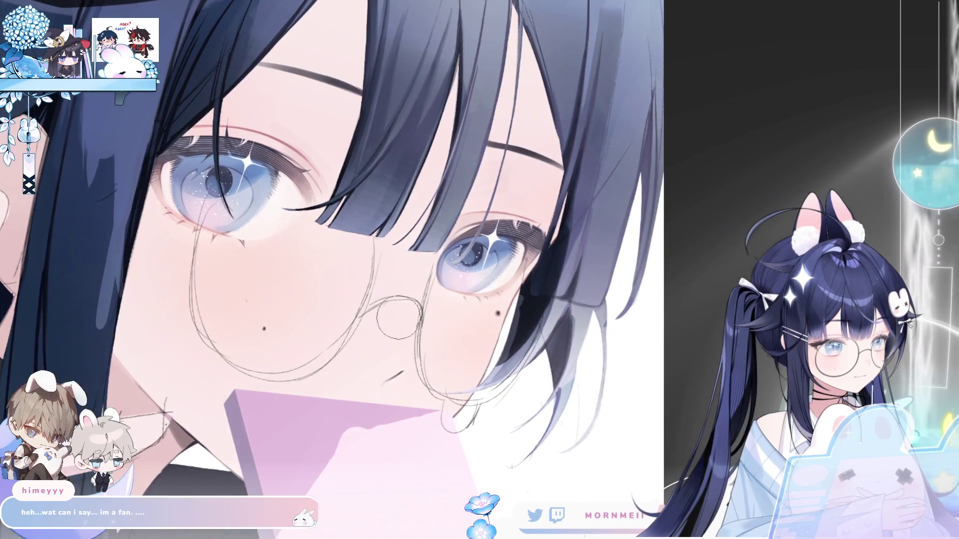
pyautogui.press('m')
pyautogui.press('m')
pyautogui.scroll(5, 450, 310)
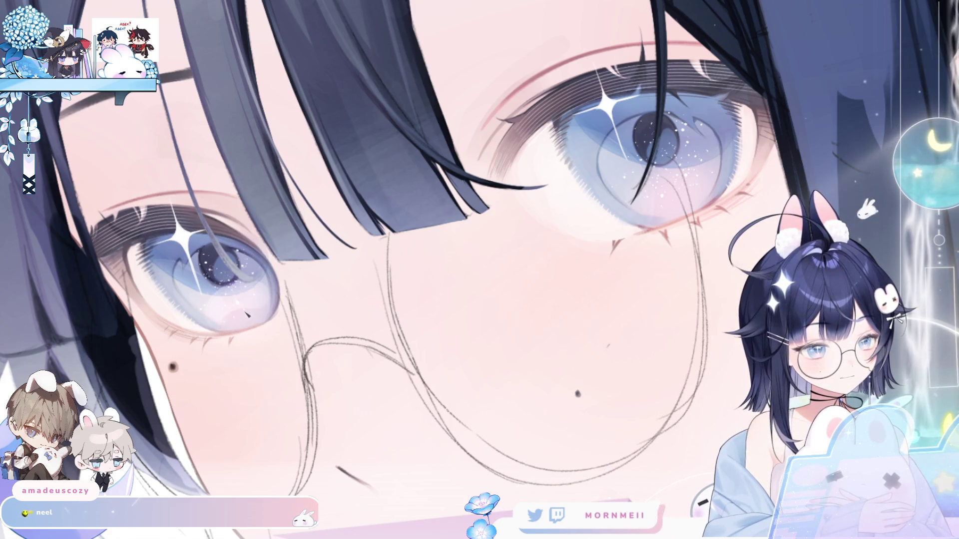
pyautogui.moveTo(254, 316); pyautogui.dragTo(272, 306)
pyautogui.hotkey('ctrl', 'z')
pyautogui.moveTo(239, 318); pyautogui.dragTo(265, 310)
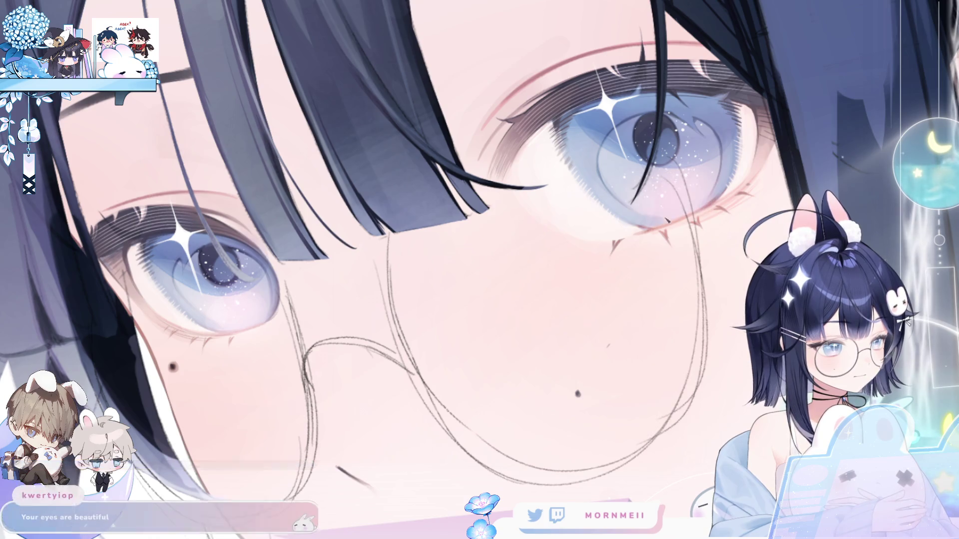
pyautogui.scroll(-5, 671, 211)
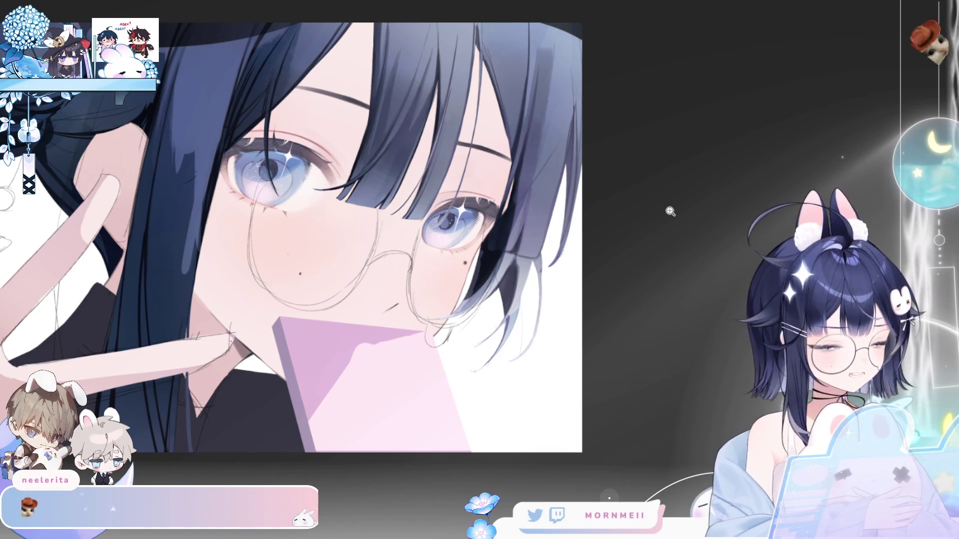
# Zoom in close on the eyes, pan to the right eye, and rectangle-select it.
pyautogui.scroll(3, 670, 211)
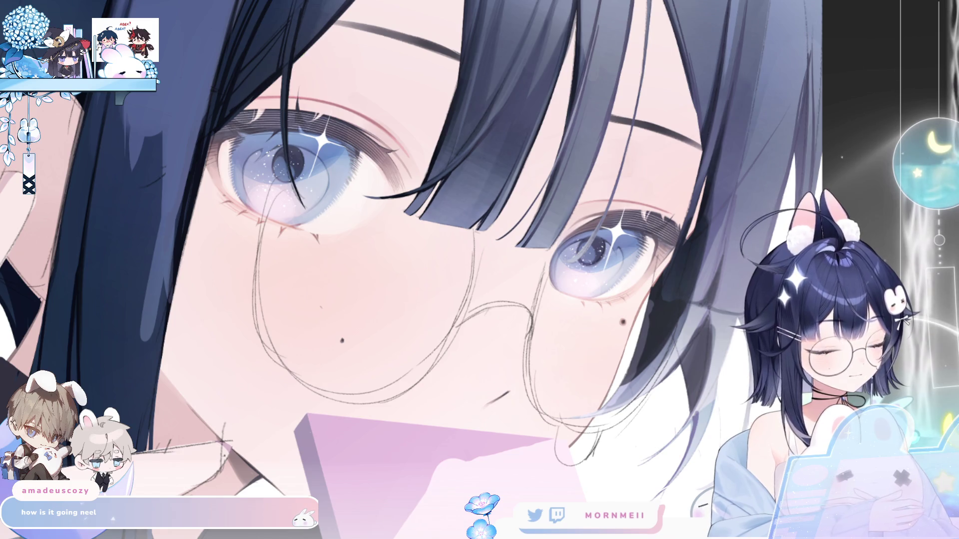
pyautogui.scroll(3, 351, 105)
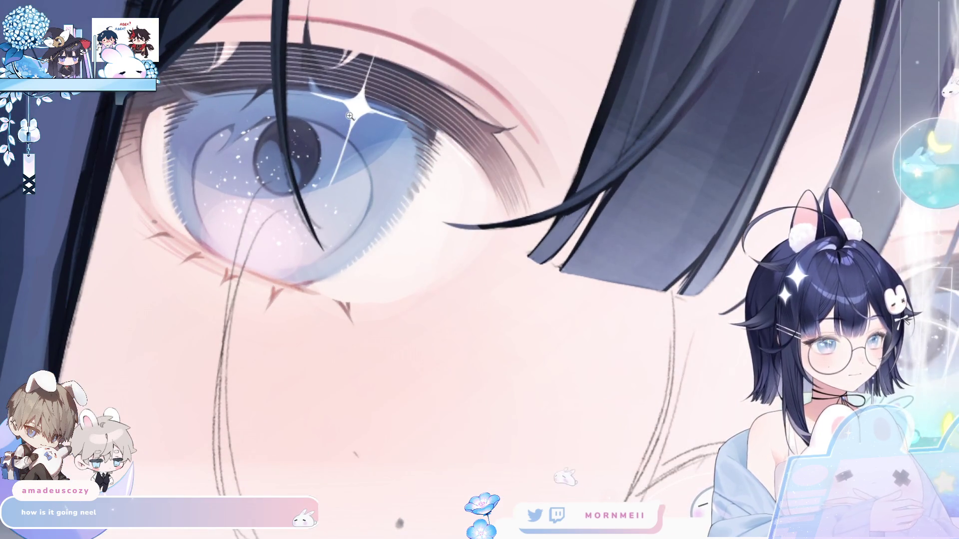
pyautogui.scroll(2, 351, 105)
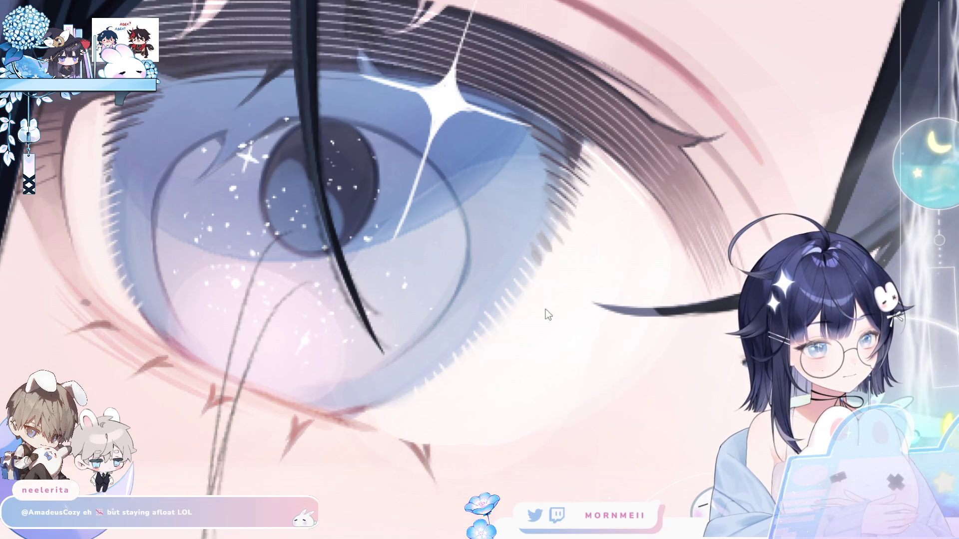
pyautogui.scroll(5, 525, 310)
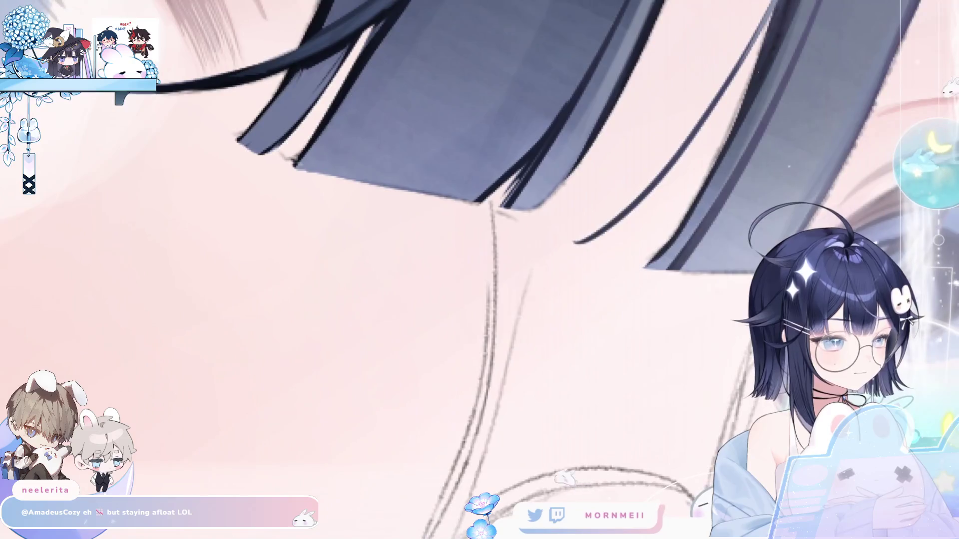
pyautogui.moveTo(872, 247); pyautogui.dragTo(698, 207)
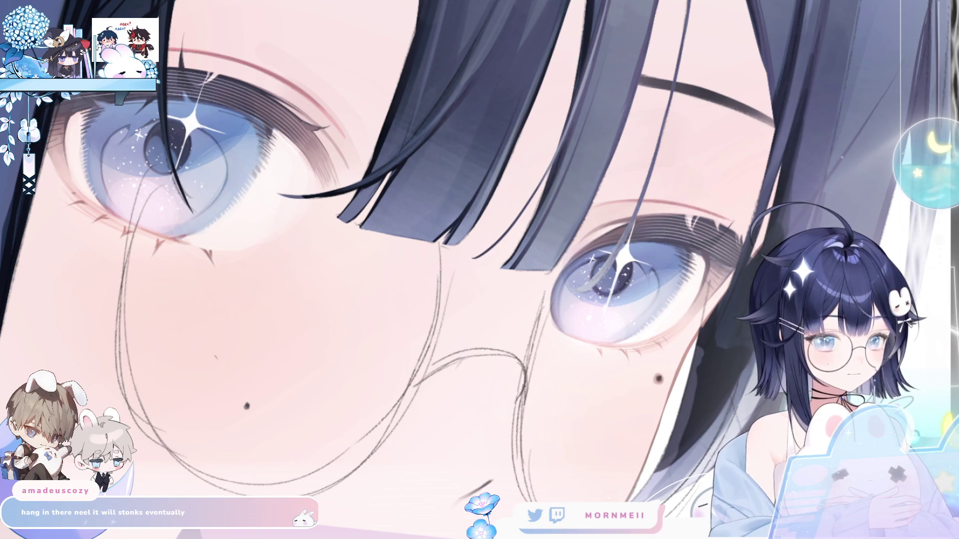
pyautogui.moveTo(542, 412); pyautogui.dragTo(672, 149)
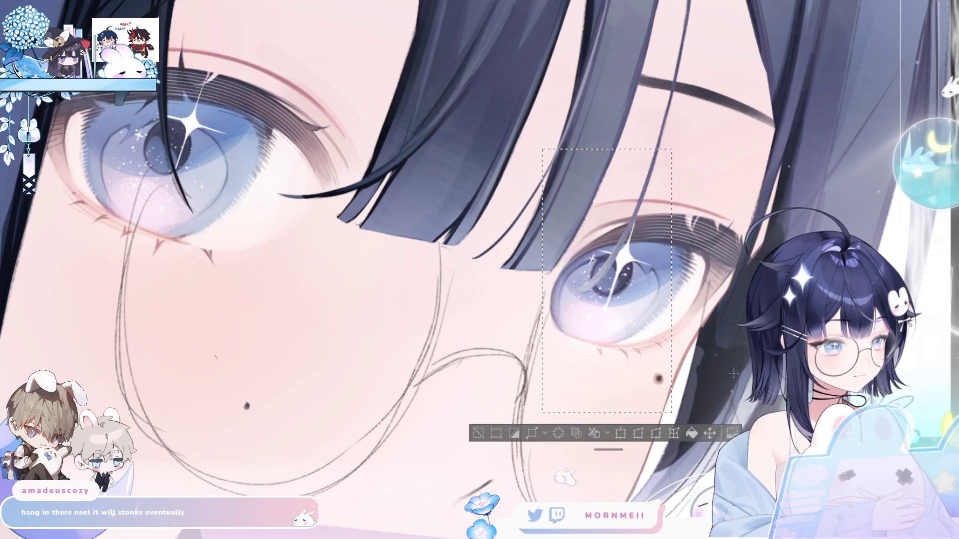
# Shift the selected right eye slightly to the right with a transform, then deselect.
pyautogui.hotkey('ctrl', 't')
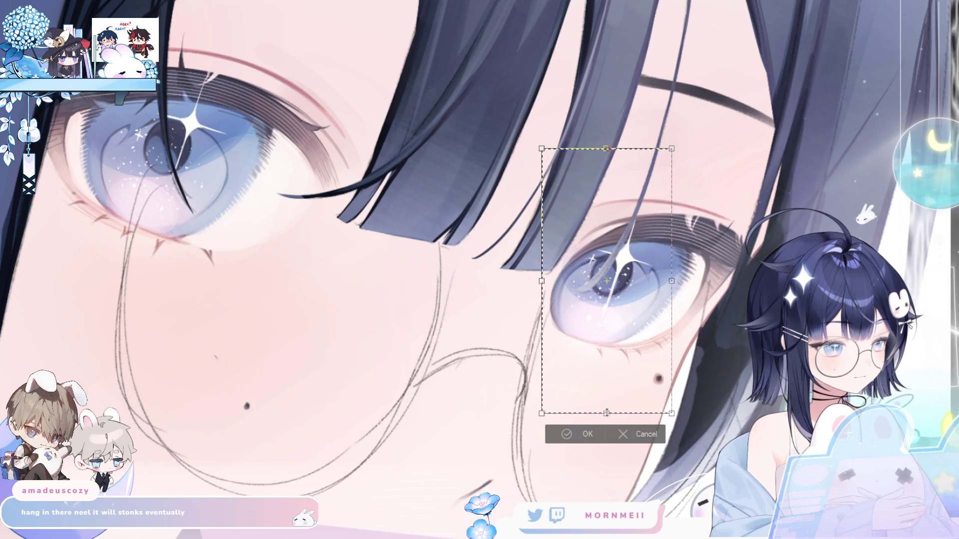
pyautogui.moveTo(624, 378); pyautogui.dragTo(639, 378)
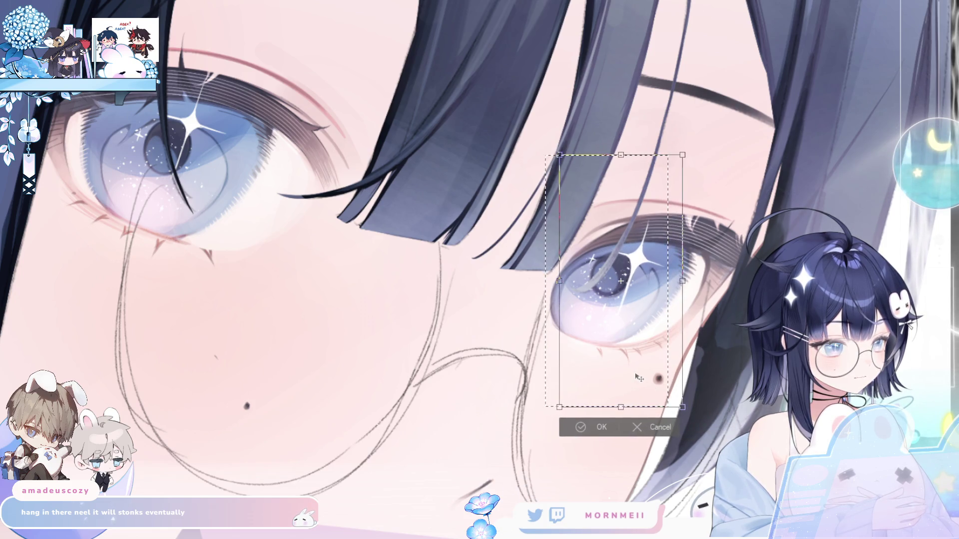
pyautogui.click(602, 427)
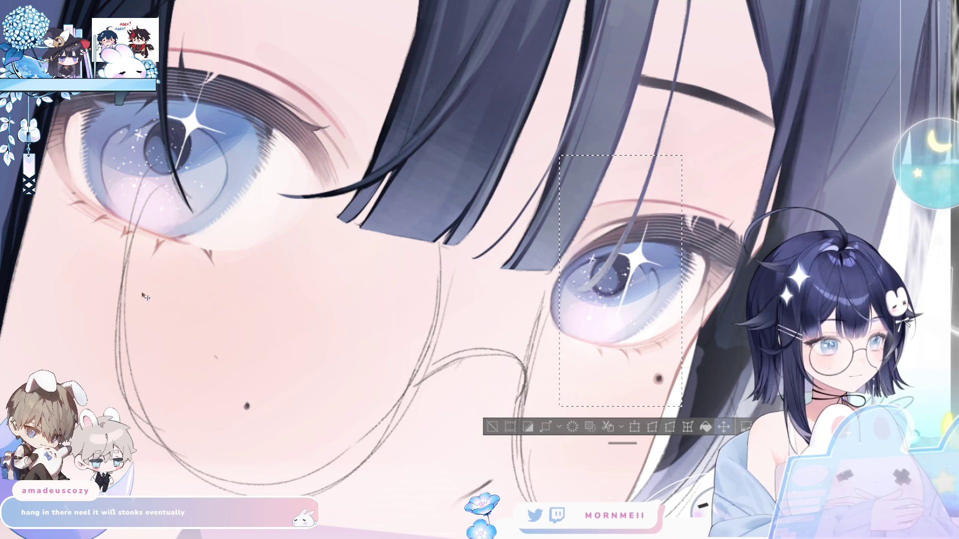
pyautogui.click(490, 425)
# Select the left eye and scale it slightly larger, then deselect.
pyautogui.moveTo(144, 41); pyautogui.dragTo(280, 244)
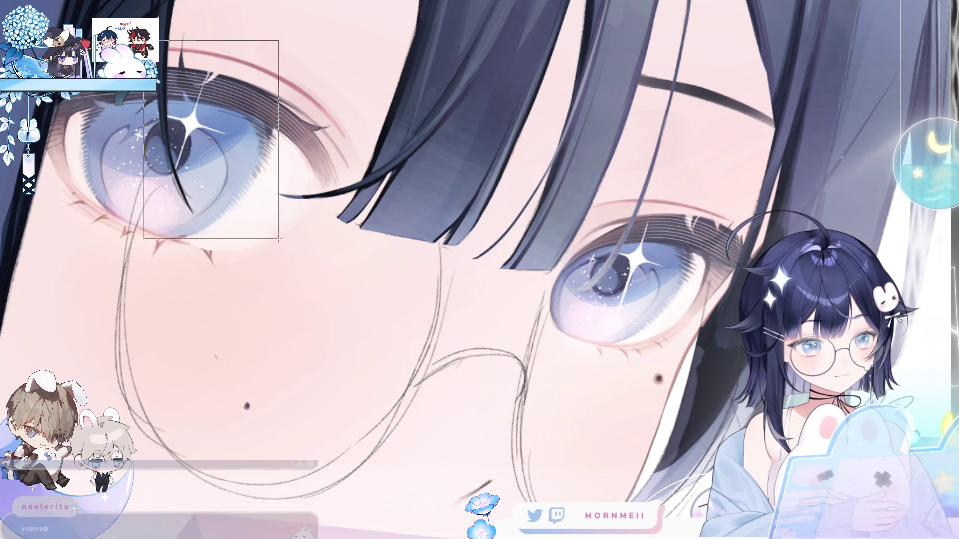
pyautogui.click(227, 263)
pyautogui.moveTo(212, 253); pyautogui.dragTo(212, 277)
pyautogui.click(198, 305)
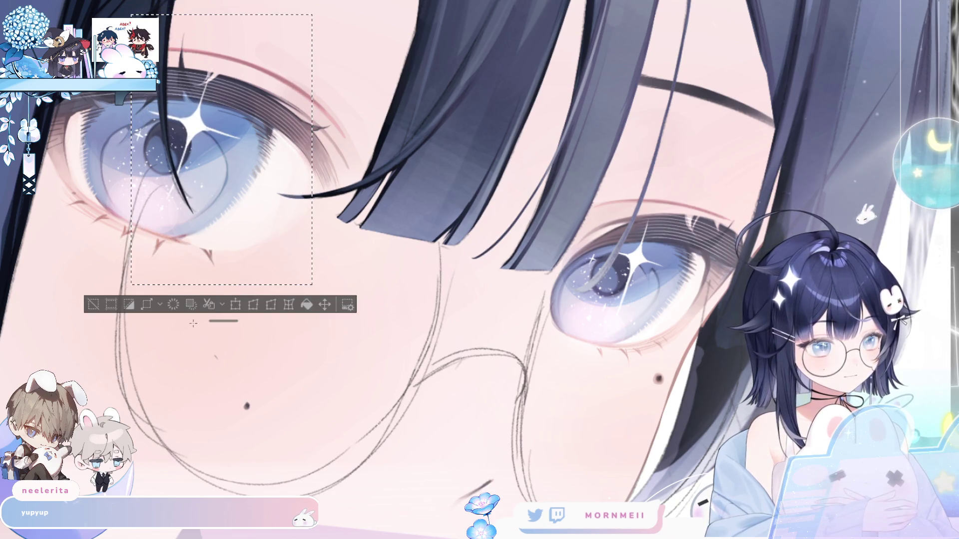
pyautogui.click(94, 304)
# Fit the whole painting to the window and mirror the view to compare the eyes.
pyautogui.hotkey('ctrl', '0')
pyautogui.press('h')
pyautogui.press('h')
pyautogui.scroll(3, 274, 221)
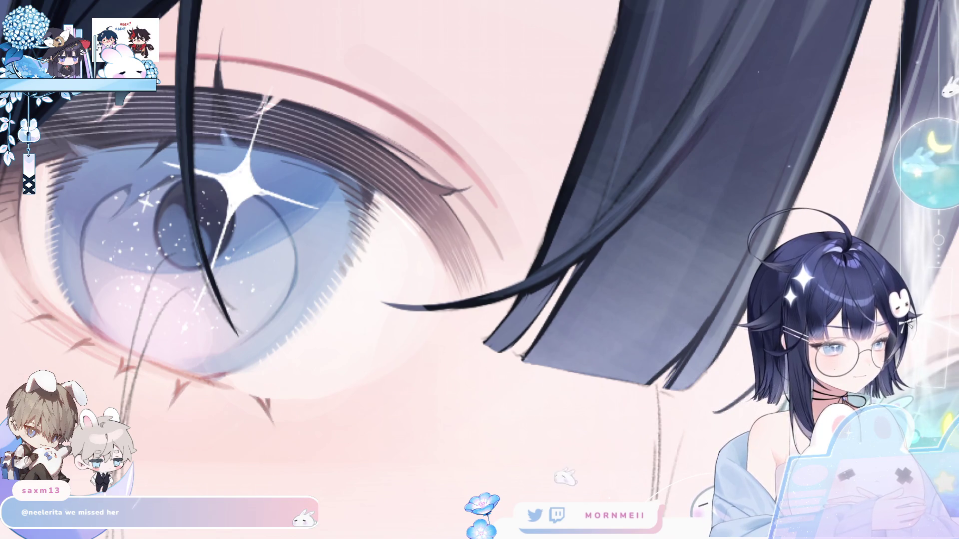
pyautogui.click(275, 102)
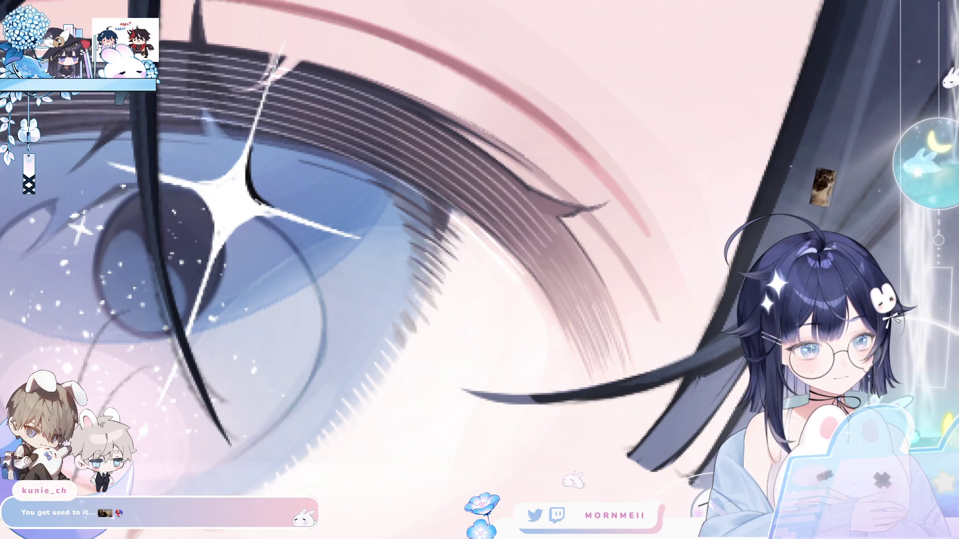
pyautogui.press('h')
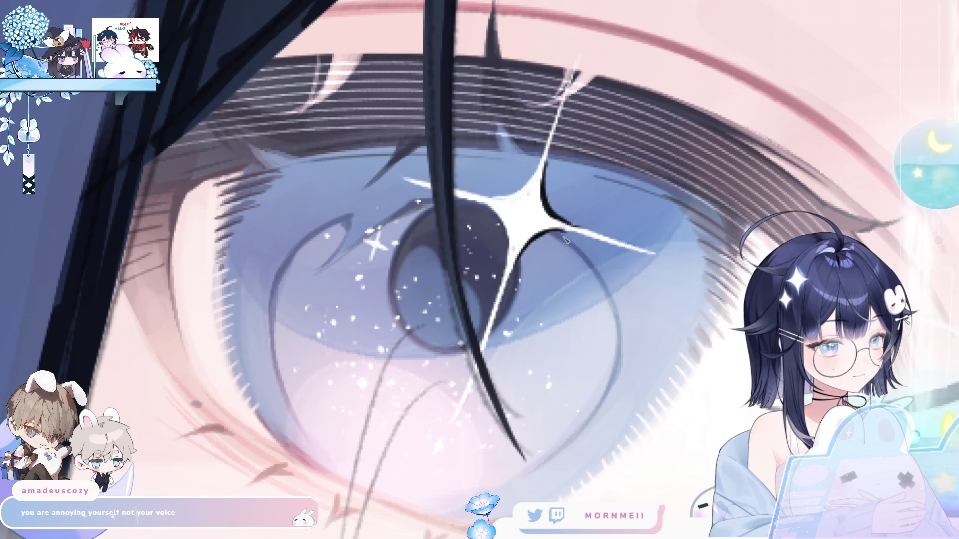
pyautogui.press('h')
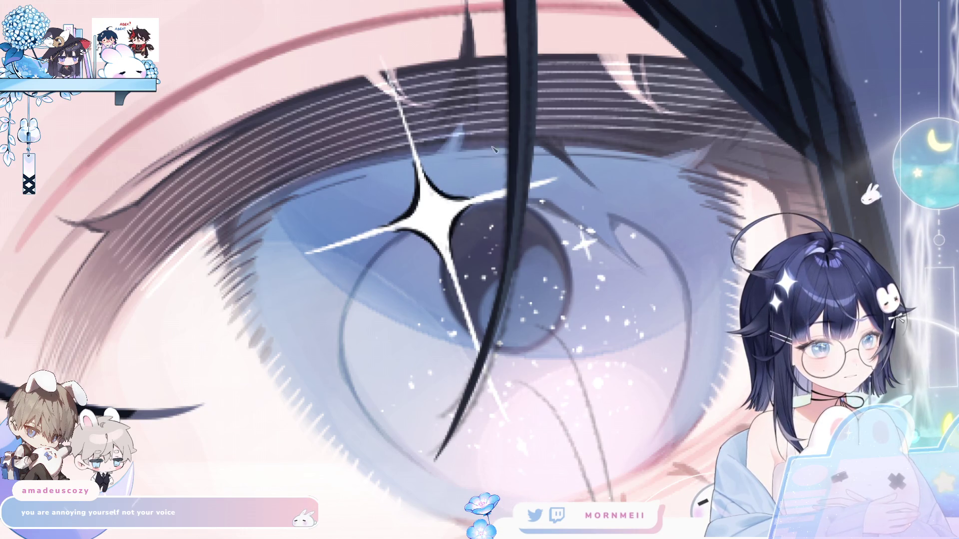
pyautogui.scroll(-2, 381, 295)
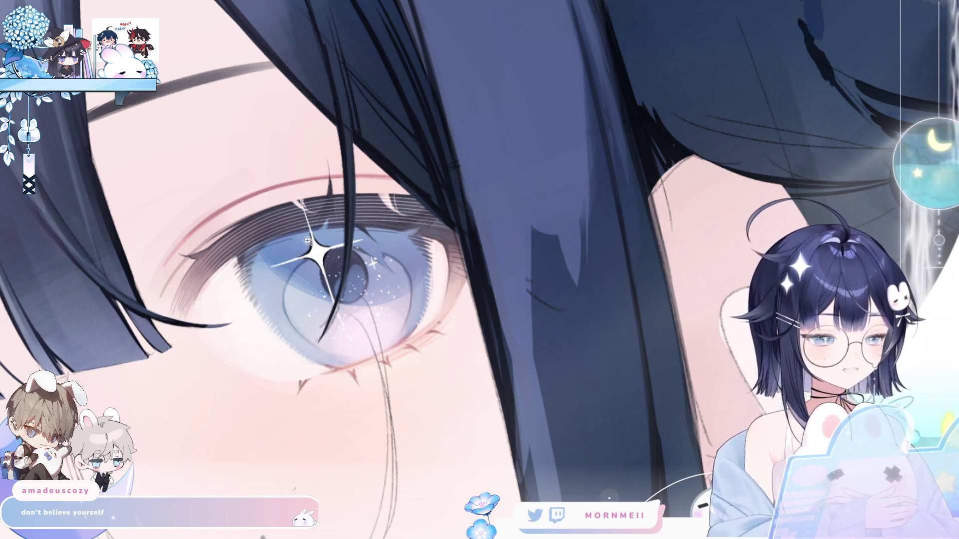
# Zoom in on the eye sparkle and extend the dark outline along its edge.
pyautogui.moveTo(308, 240); pyautogui.dragTo(366, 162)
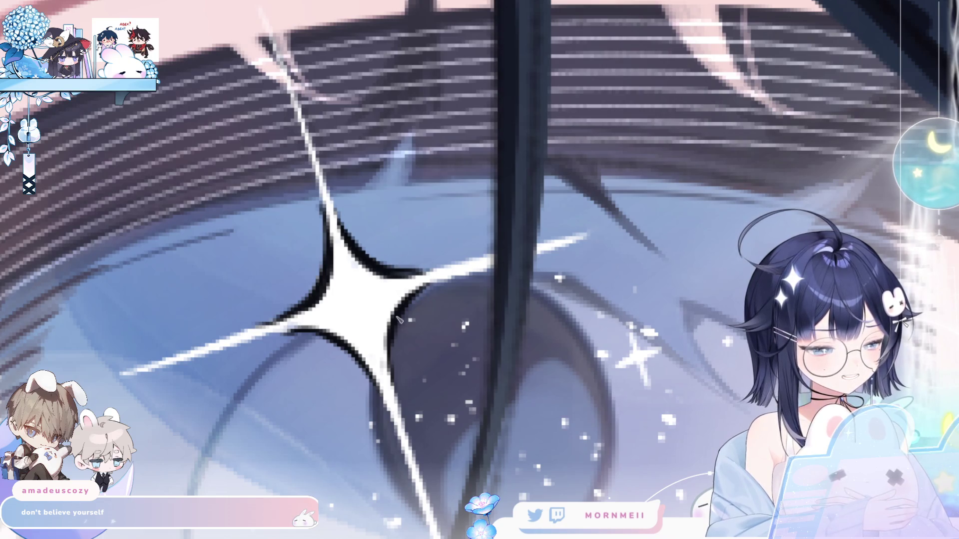
pyautogui.hotkey('ctrl', '-')
pyautogui.hotkey('ctrl', '-')
pyautogui.hotkey('ctrl', '-')
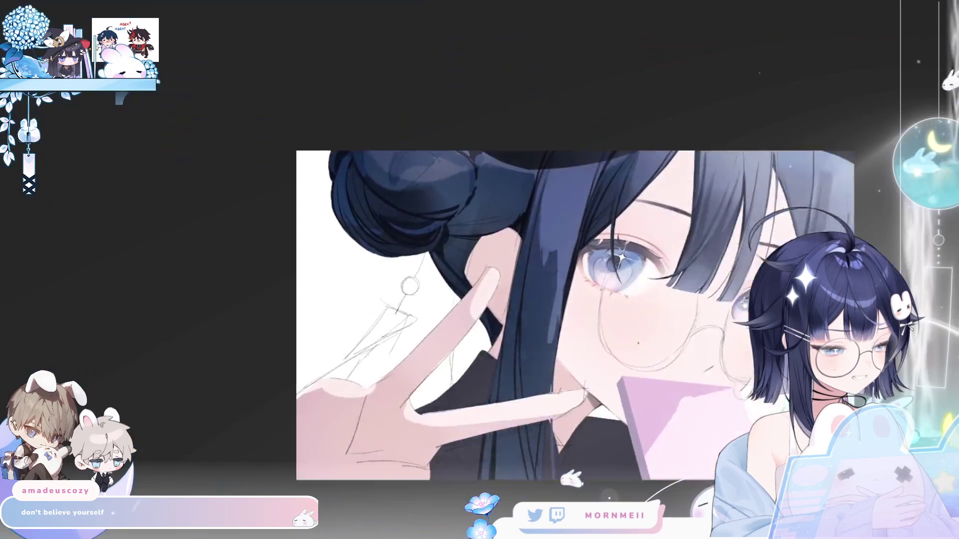
pyautogui.hotkey('ctrl', '+')
pyautogui.hotkey('ctrl', '+')
pyautogui.hotkey('ctrl', '+')
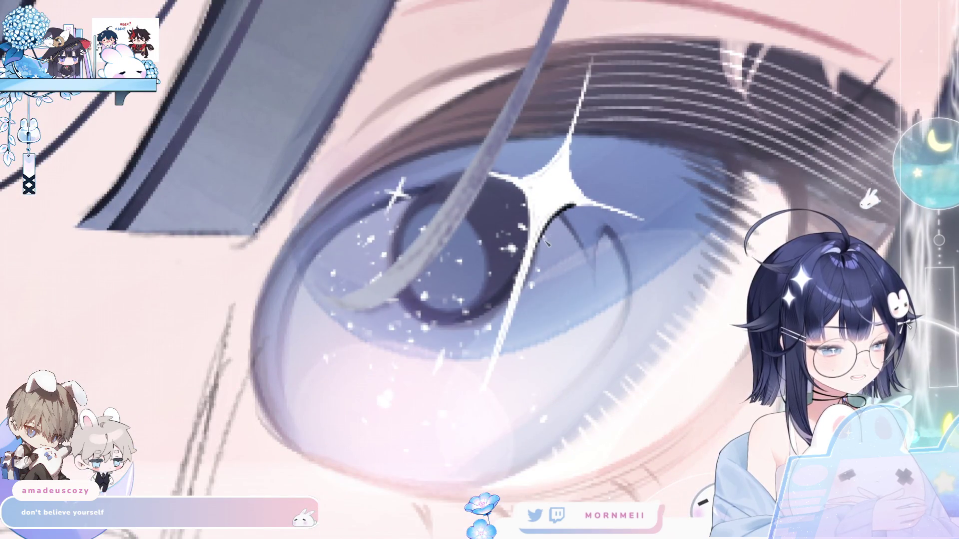
pyautogui.moveTo(562, 212); pyautogui.dragTo(530, 260)
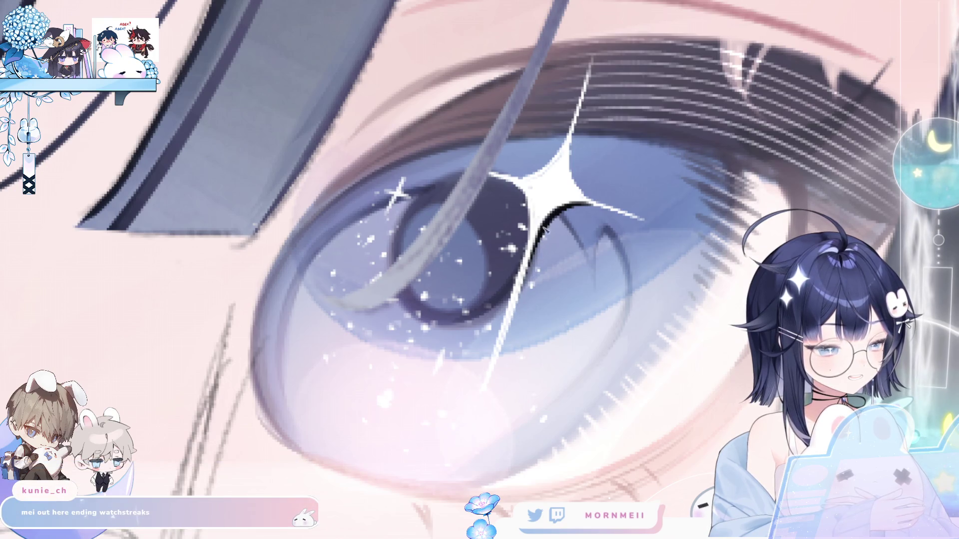
# Flip the canvas view back to normal orientation and check the sparkle up close.
pyautogui.press('h')
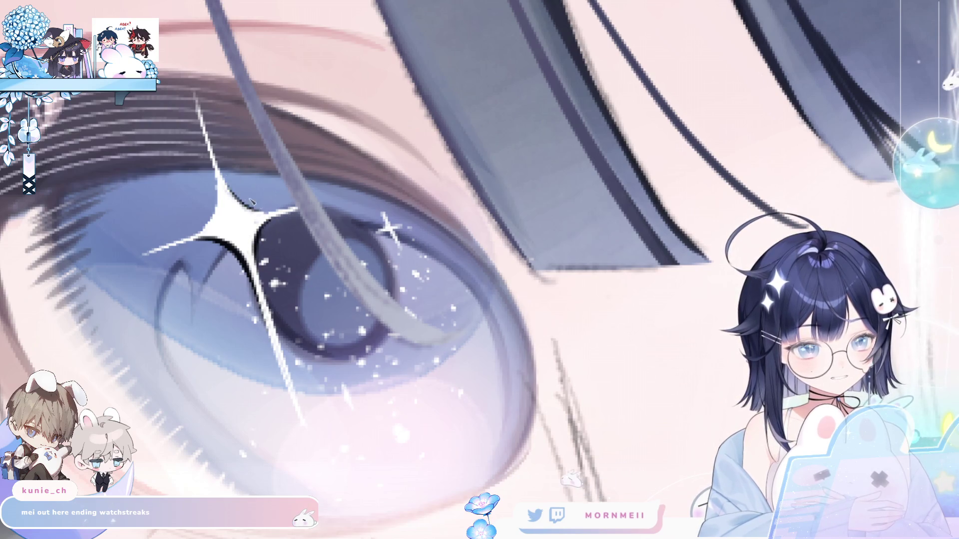
pyautogui.press('h')
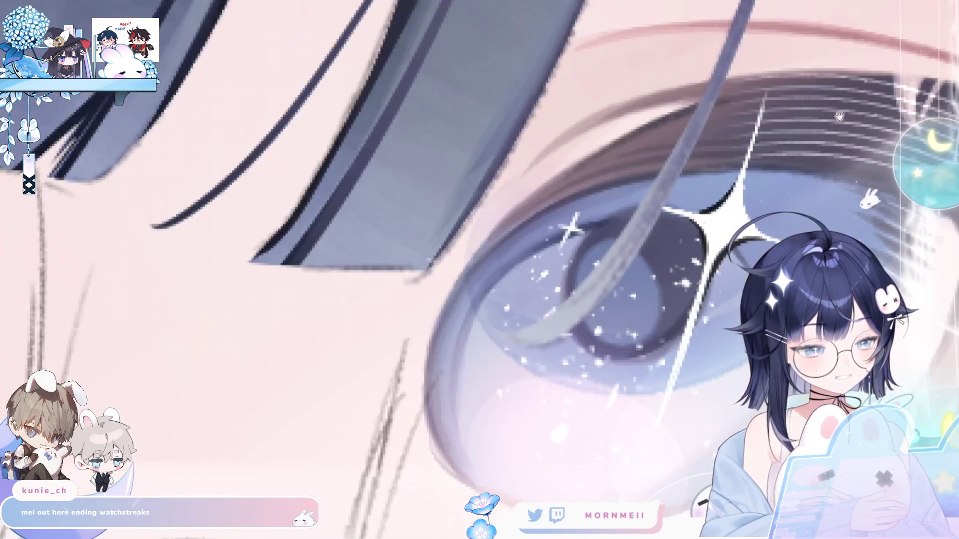
pyautogui.scroll(2, 835, 117)
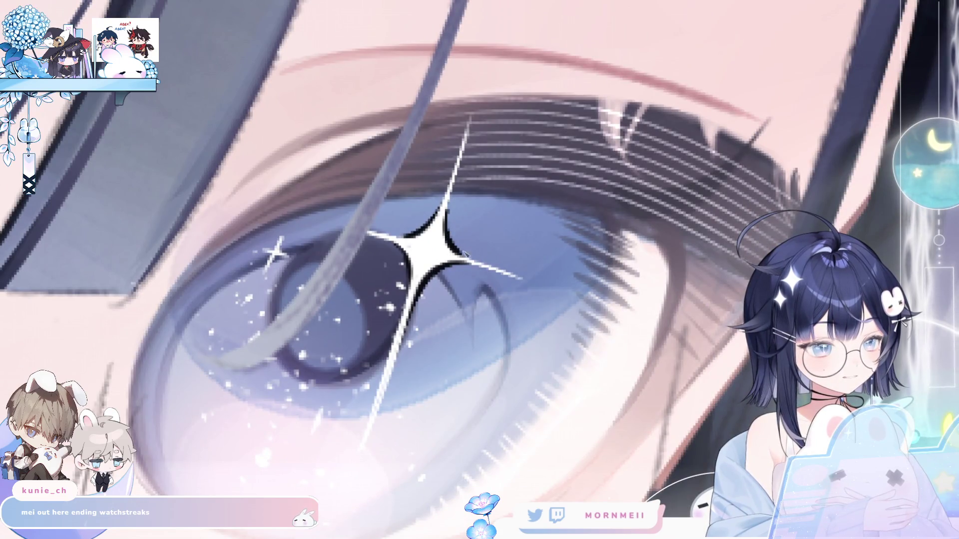
pyautogui.scroll(-3, 457, 250)
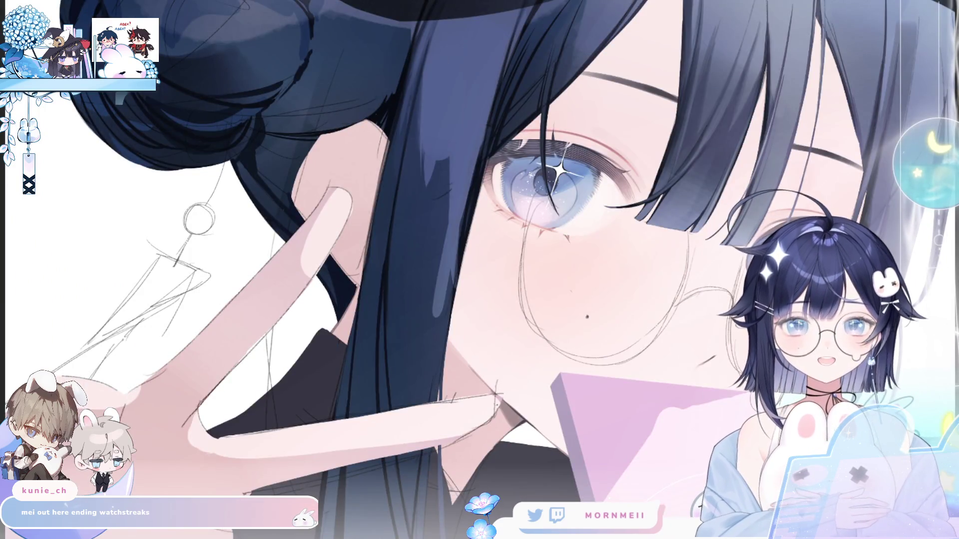
pyautogui.scroll(3, 683, 219)
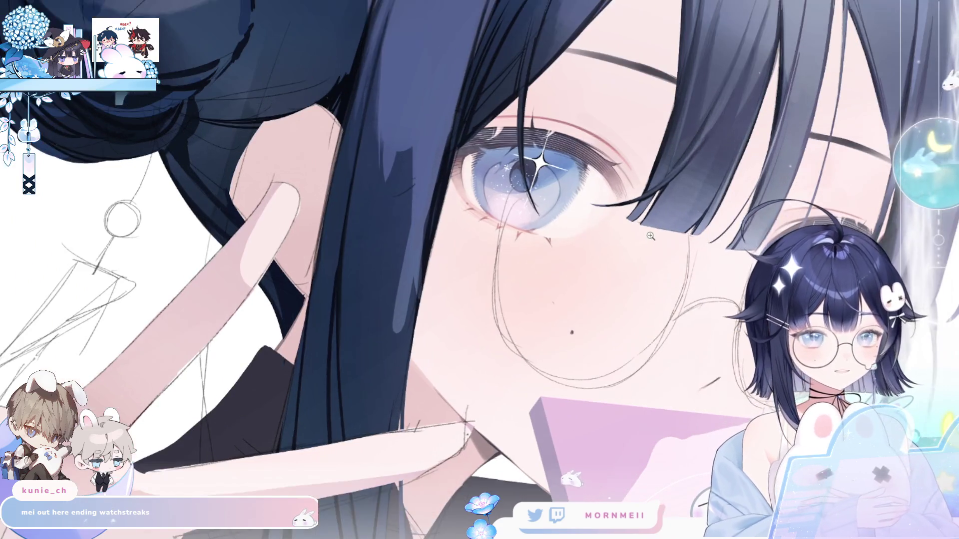
pyautogui.moveTo(727, 200); pyautogui.dragTo(439, 275)
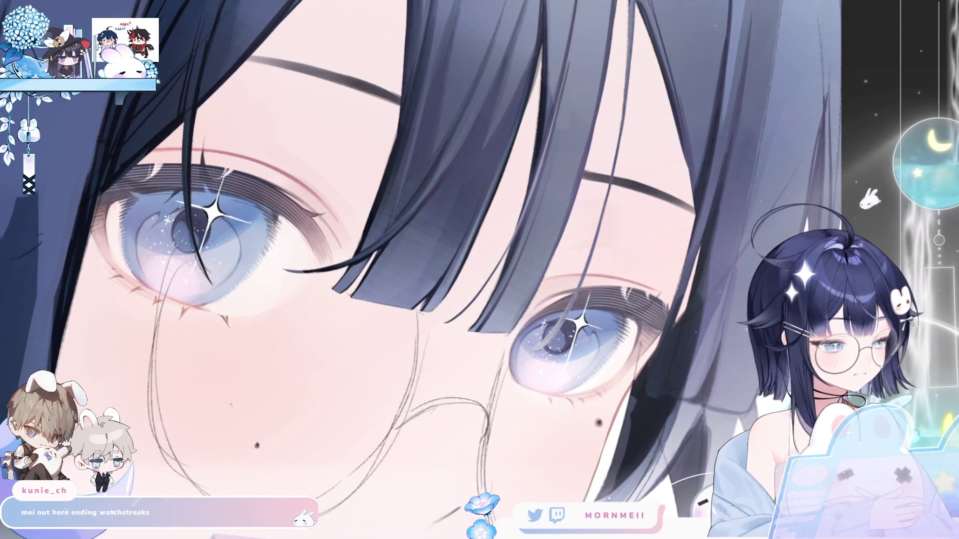
pyautogui.scroll(-5, 462, 148)
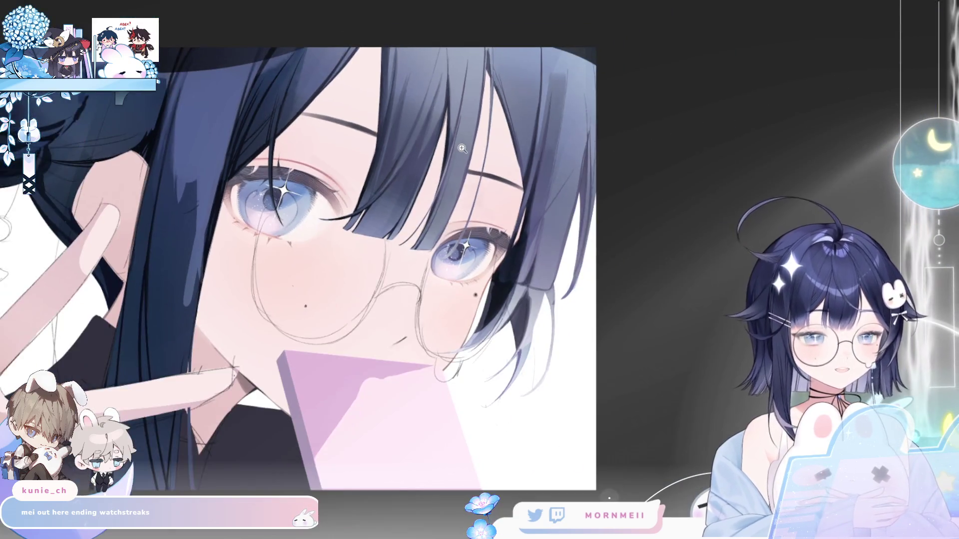
pyautogui.click(371, 234)
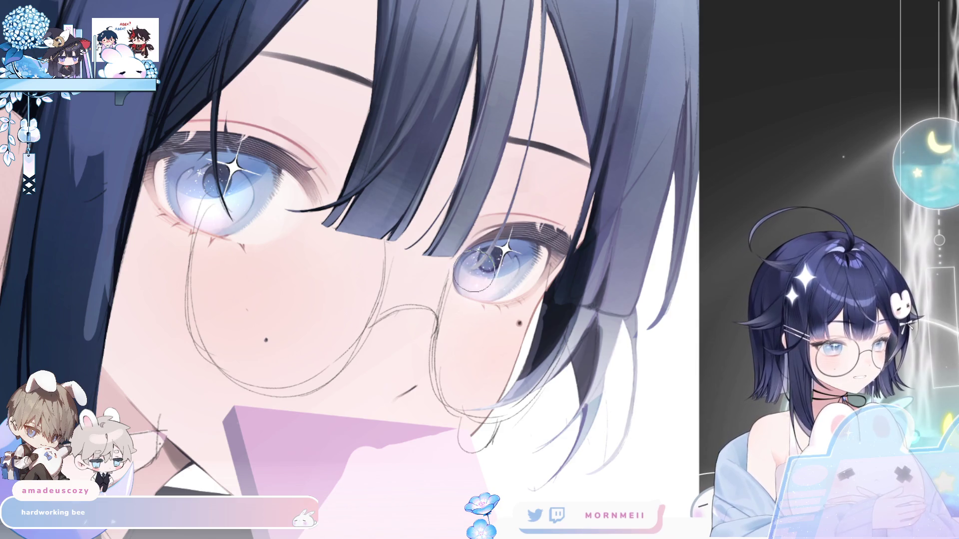
pyautogui.press('h')
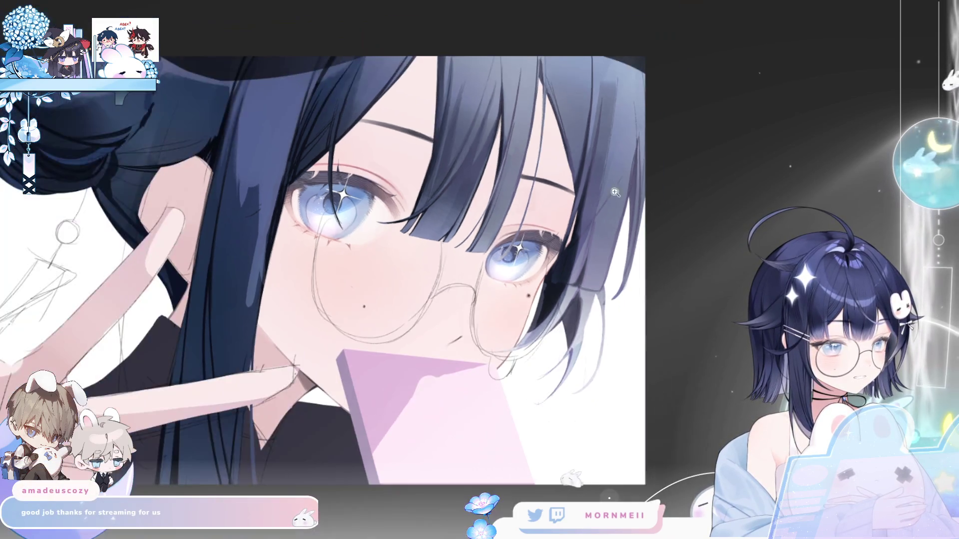
pyautogui.press('h')
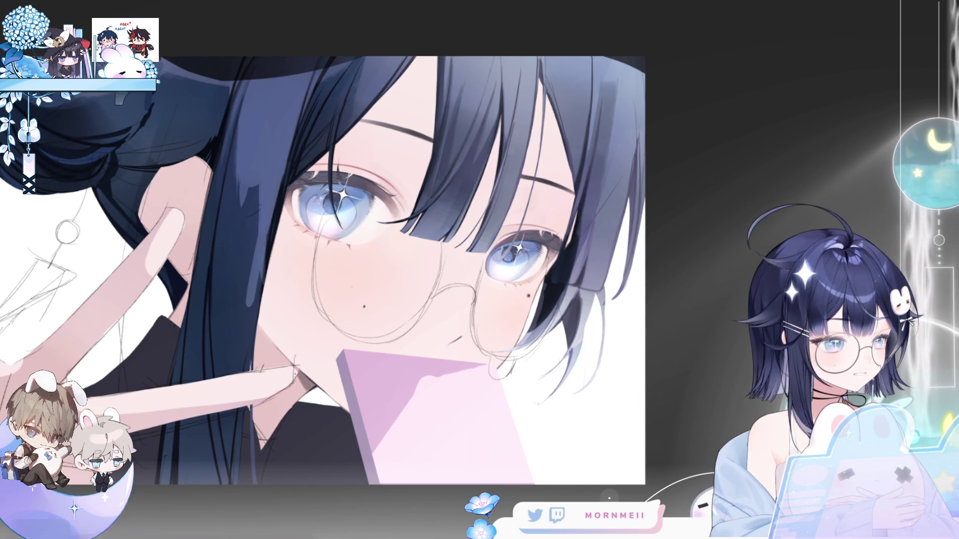
pyautogui.press('h')
pyautogui.press('h')
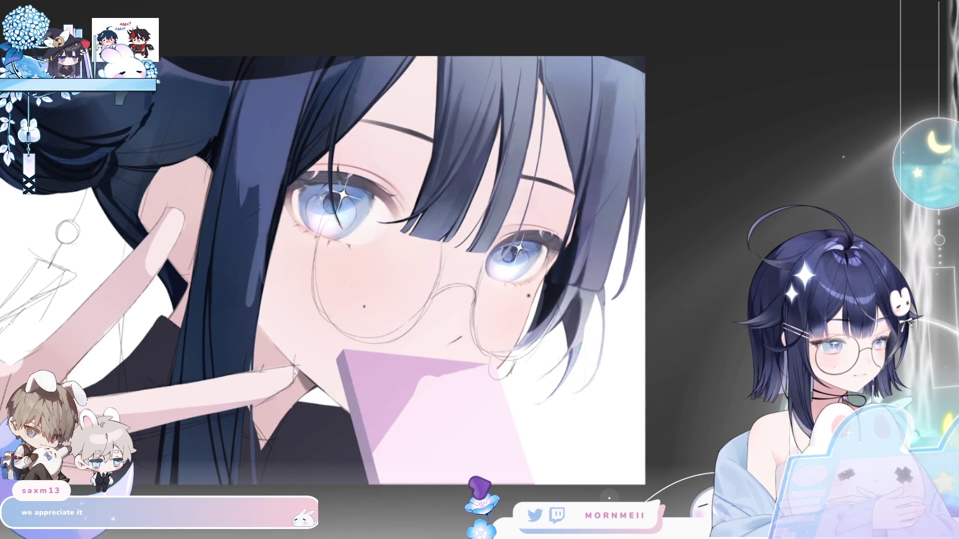
pyautogui.press('h')
pyautogui.press('h')
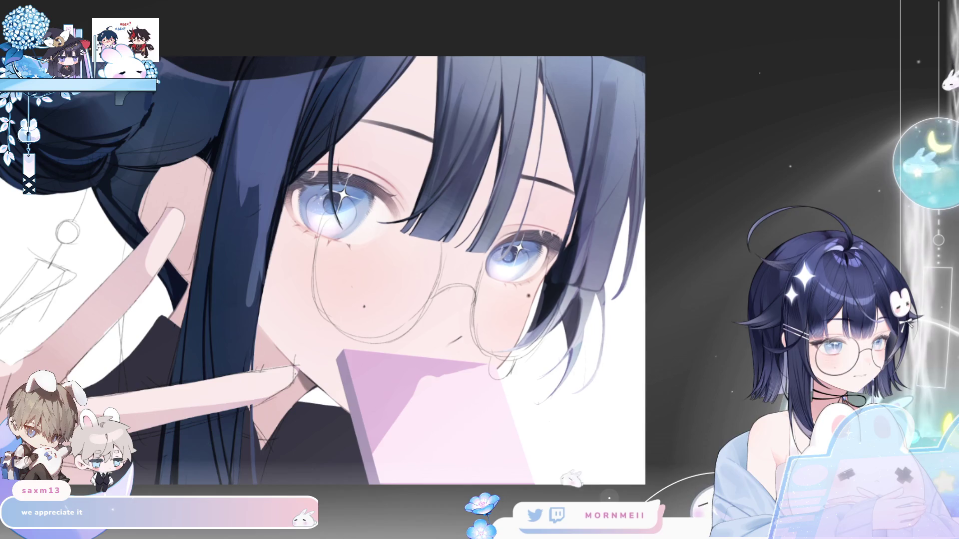
pyautogui.hotkey('ctrl', 'z')
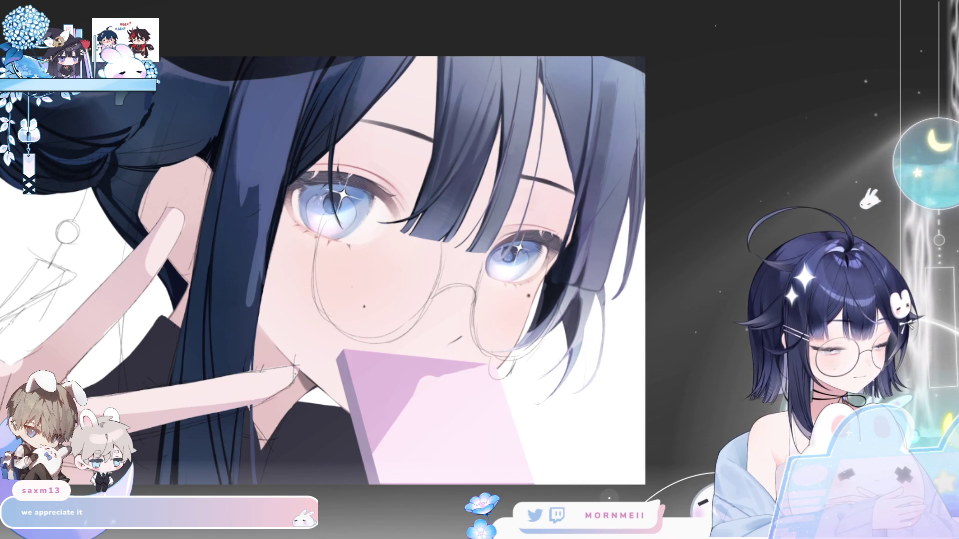
pyautogui.hotkey('ctrl', 'y')
pyautogui.hotkey('ctrl', 'z')
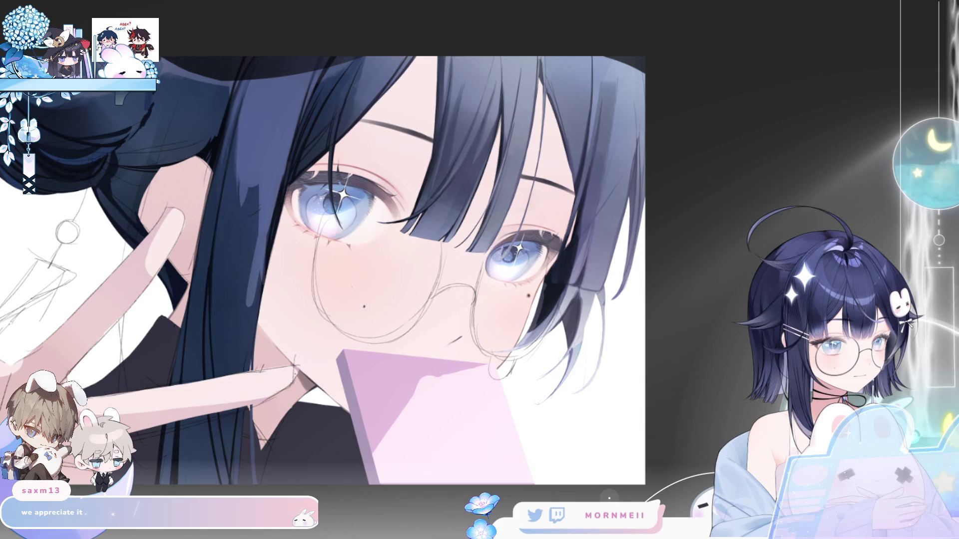
pyautogui.hotkey('ctrl', 'y')
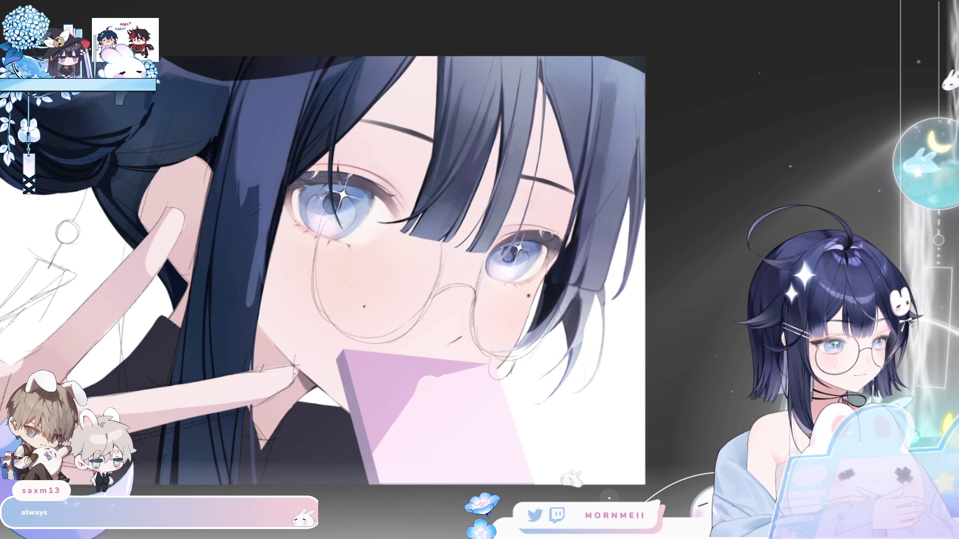
pyautogui.press('h')
pyautogui.scroll(5, 597, 199)
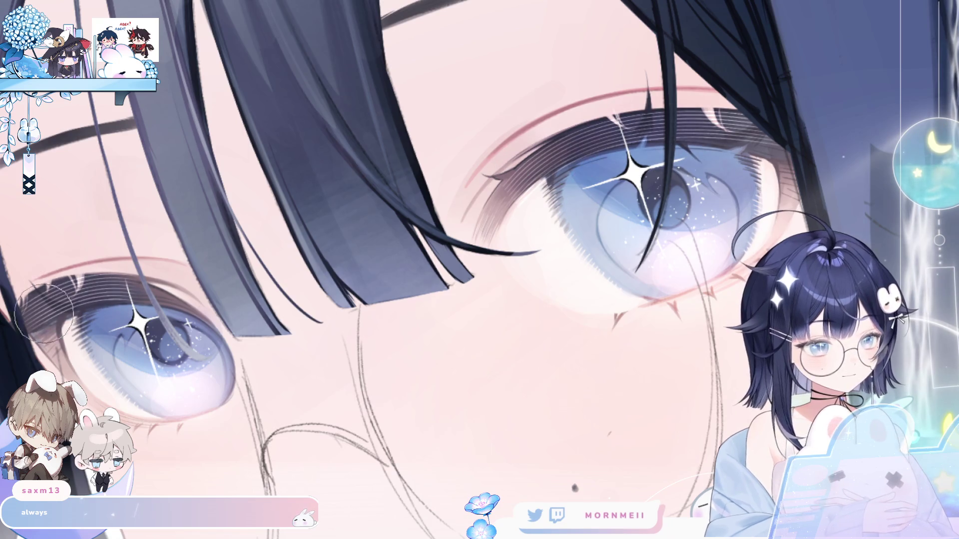
pyautogui.hotkey('ctrl', '0')
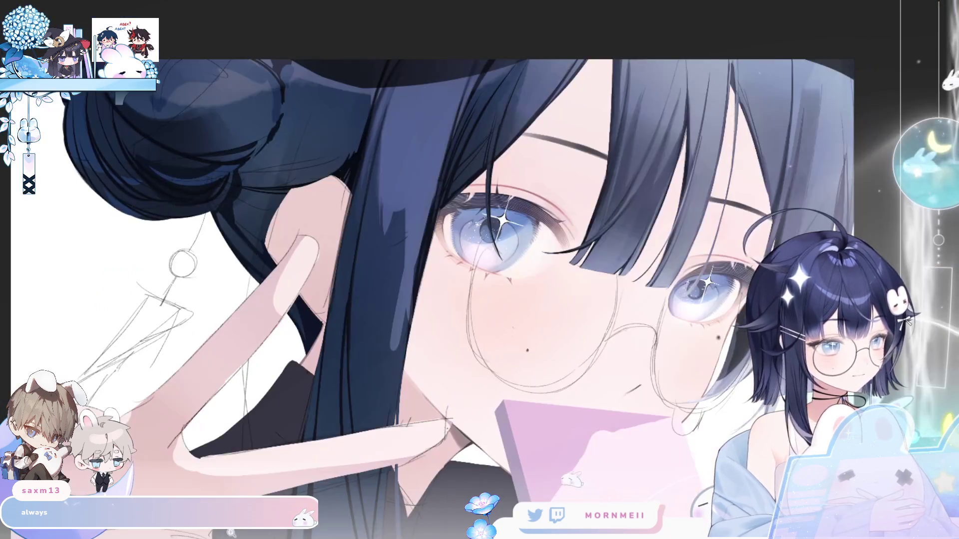
pyautogui.press('h')
pyautogui.hotkey('ctrl', '0')
pyautogui.press('h')
pyautogui.press('h')
pyautogui.click(425, 274)
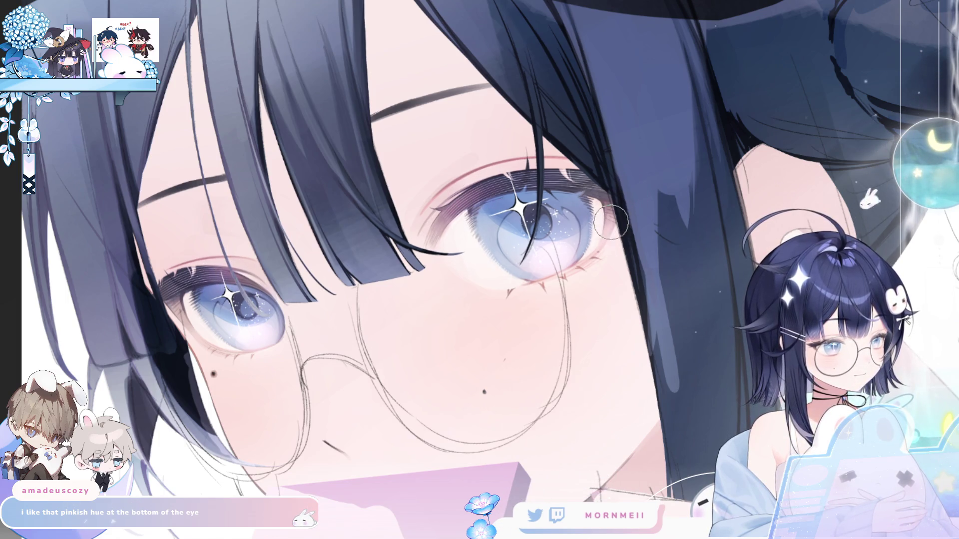
pyautogui.hotkey('ctrl', '-')
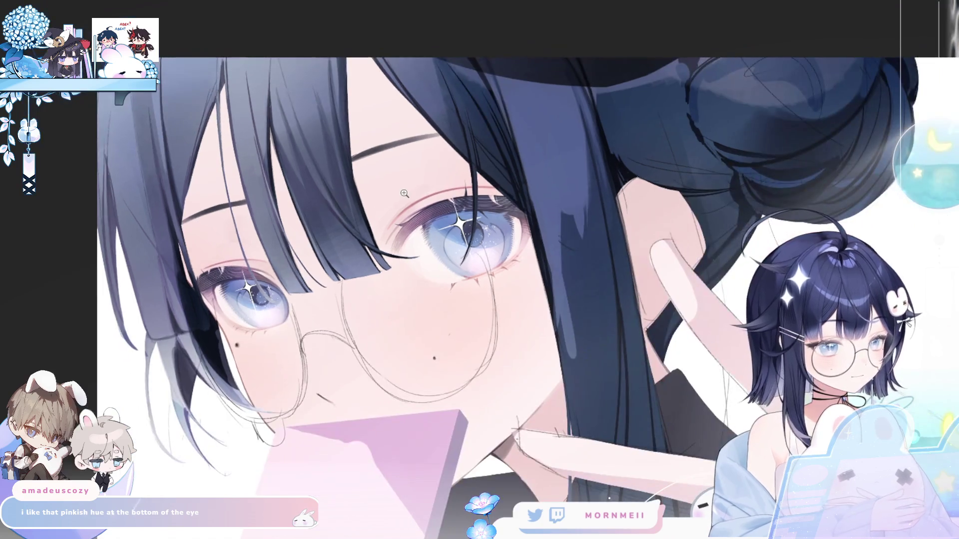
pyautogui.press('h')
pyautogui.hotkey('ctrl', '-')
pyautogui.hotkey('ctrl', '-')
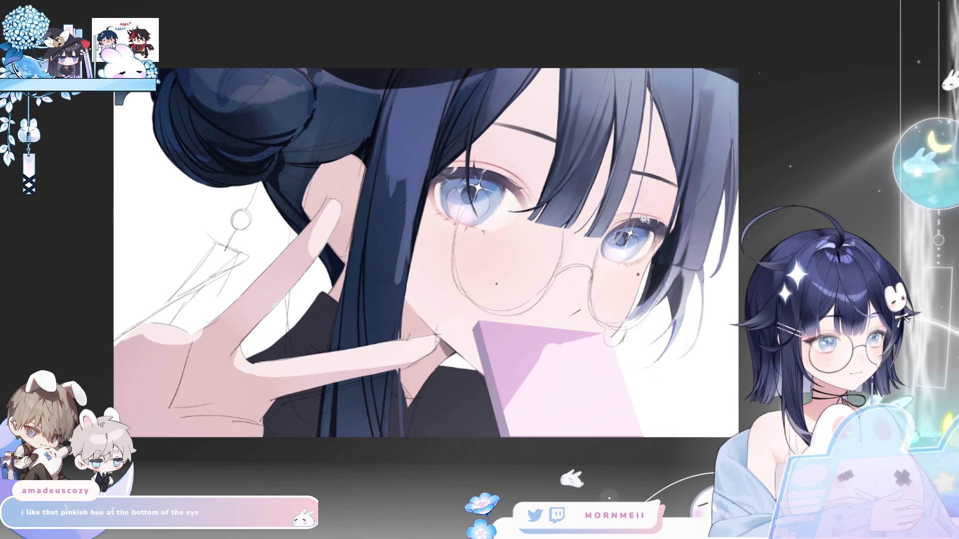
pyautogui.press('h')
pyautogui.press('h')
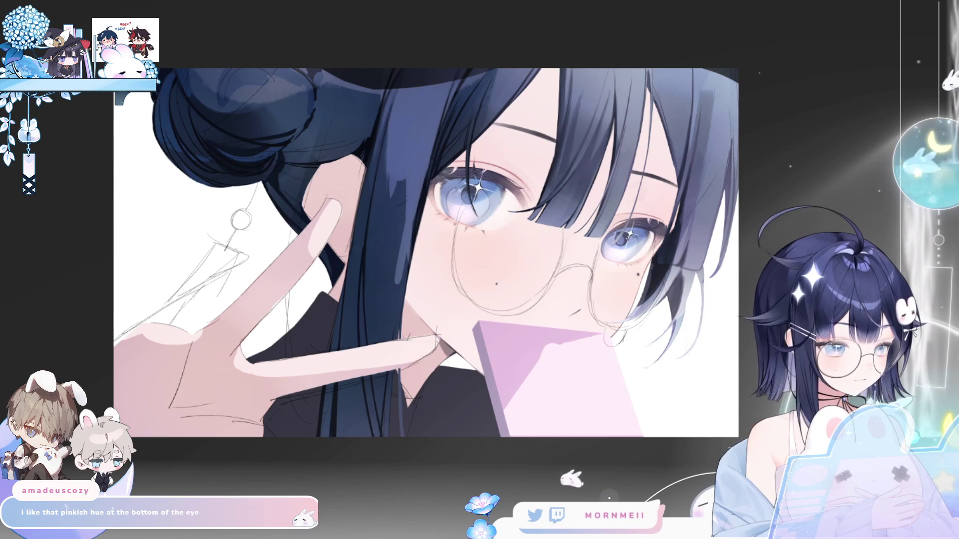
pyautogui.scroll(5, 644, 225)
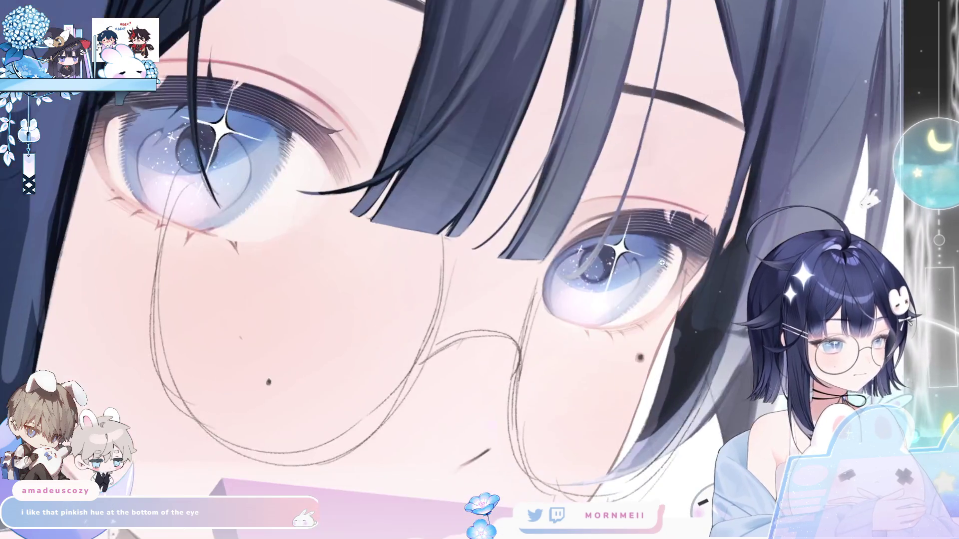
# Zoom out and briefly mirror the canvas to check the face.
pyautogui.scroll(-3, 662, 259)
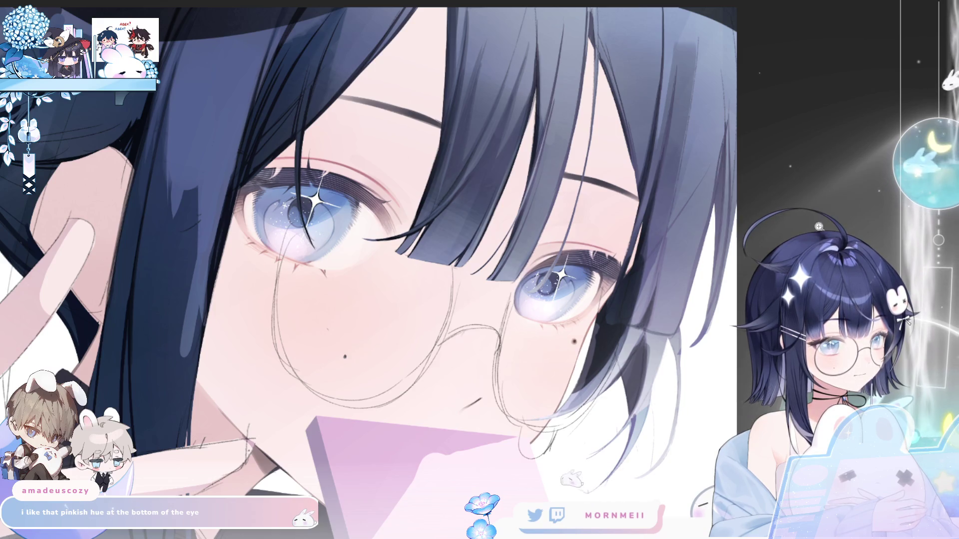
pyautogui.scroll(-2, 564, 312)
pyautogui.press('h')
pyautogui.press('h')
# Zoom in on the eyes and undo the pink tint so the star sparkles are white.
pyautogui.scroll(2, 609, 228)
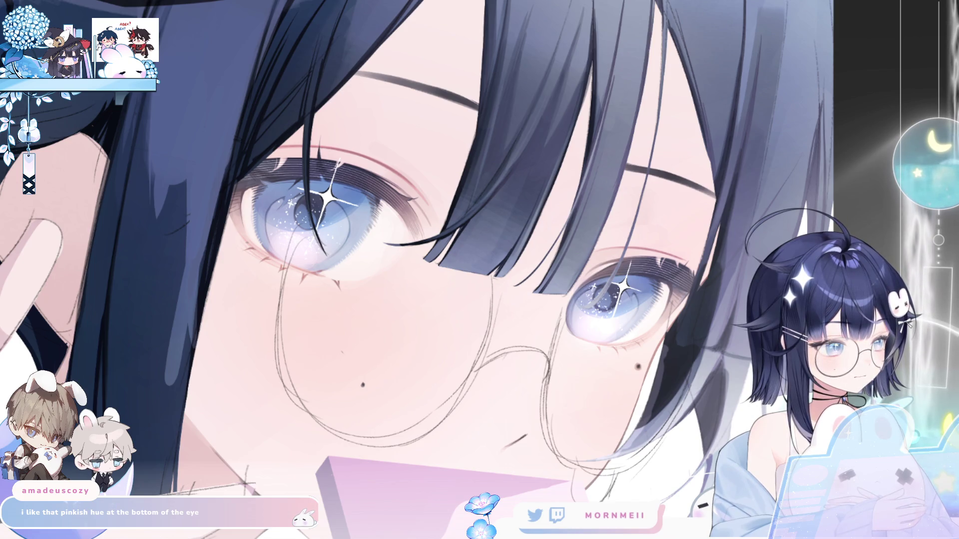
pyautogui.scroll(3, 663, 271)
pyautogui.scroll(1, 664, 271)
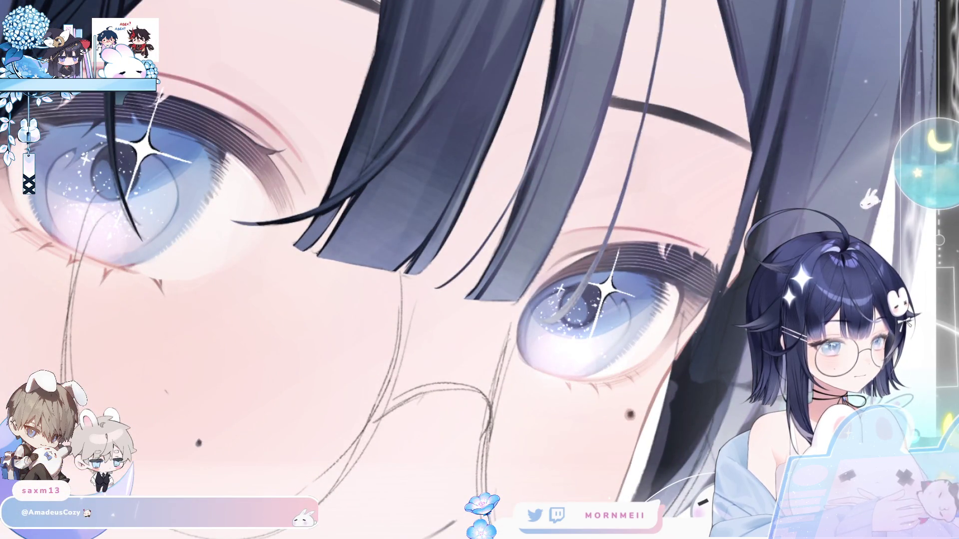
pyautogui.hotkey('ctrl', 'z')
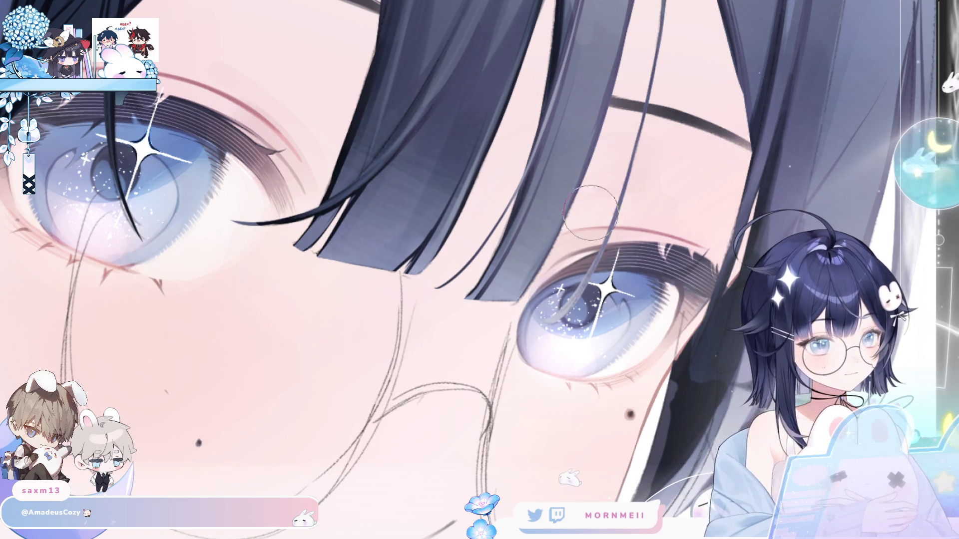
pyautogui.scroll(-3, 822, 160)
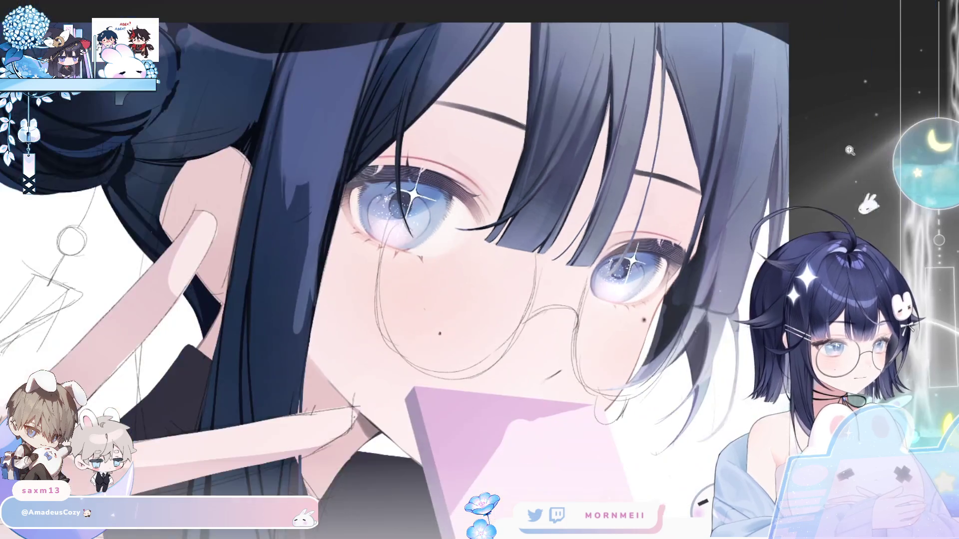
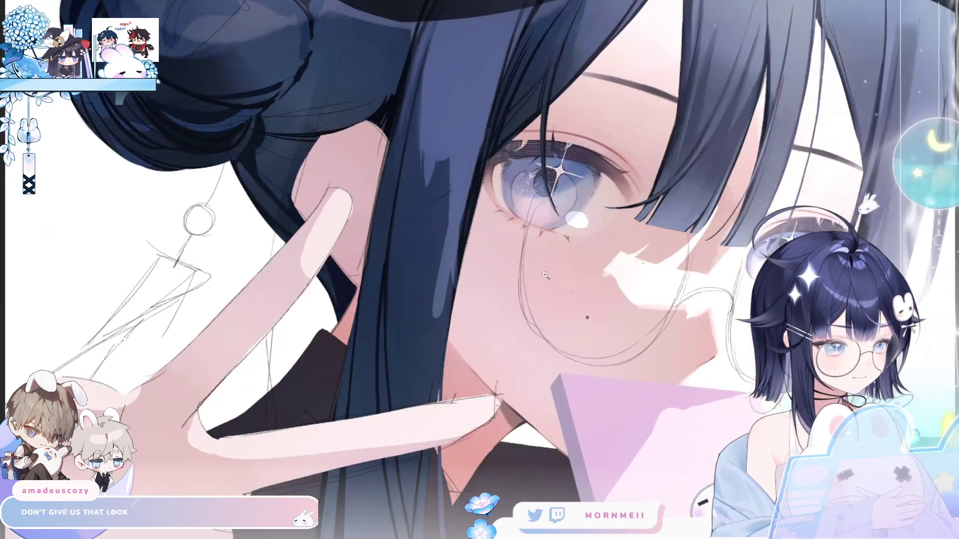
# Zoom in on the face, check its proportions in mirrored view, and return to the brush.
pyautogui.scroll(-5, 546, 274)
pyautogui.scroll(5, 321, 398)
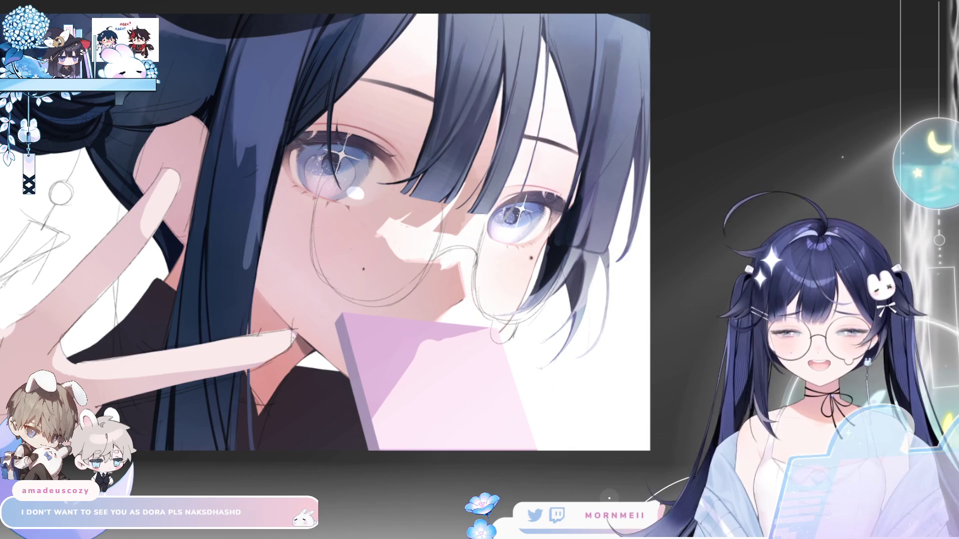
pyautogui.hotkey('ctrl', '+')
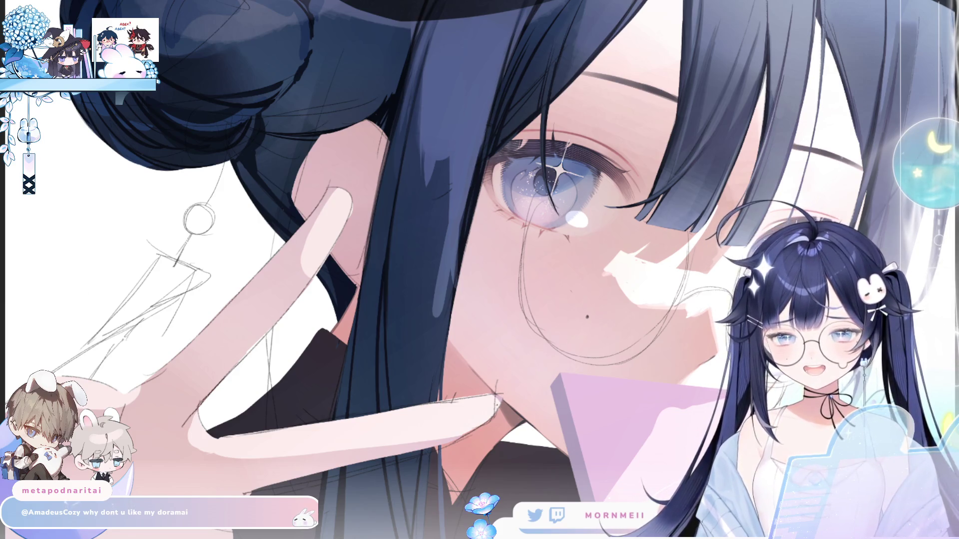
pyautogui.press('h')
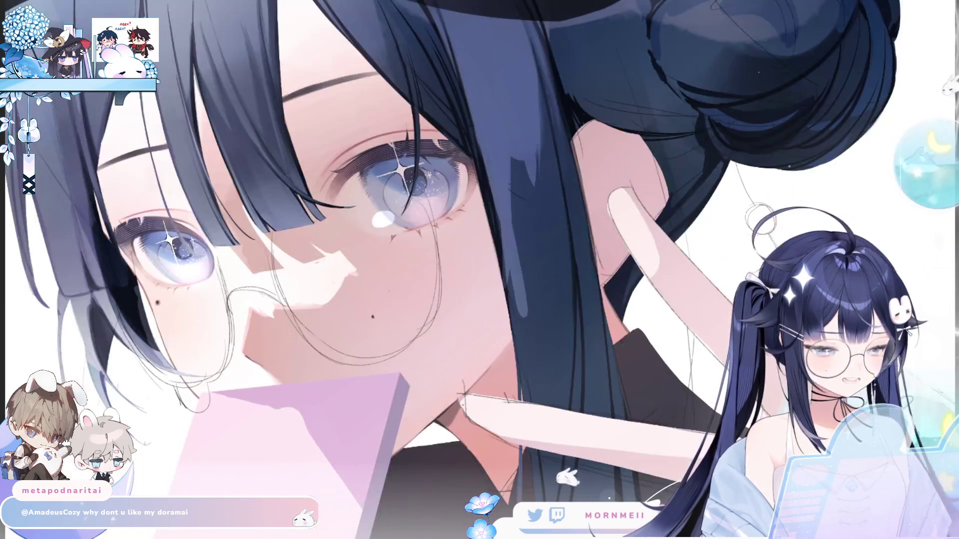
pyautogui.press('h')
pyautogui.scroll(-3, 705, 324)
pyautogui.moveTo(705, 324); pyautogui.dragTo(557, 273)
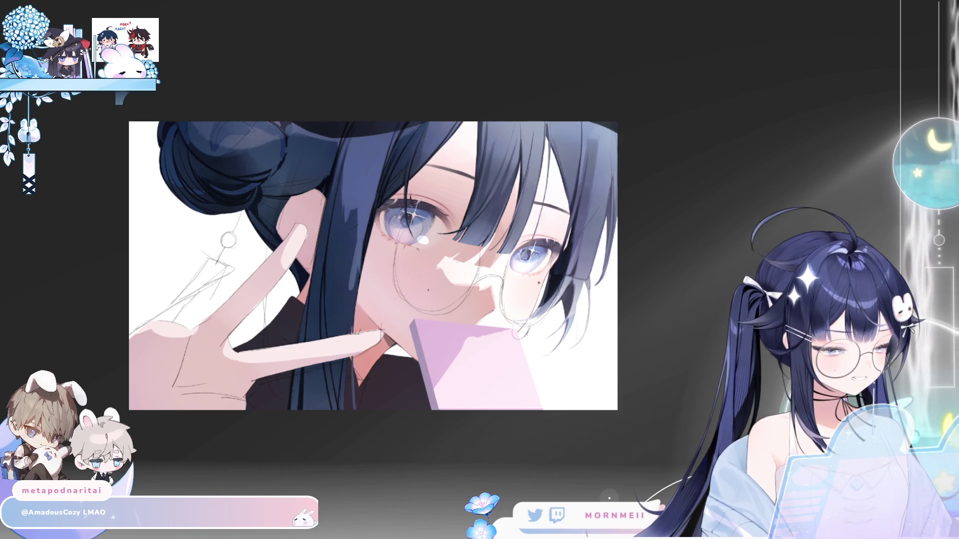
pyautogui.press('h')
pyautogui.press('h')
pyautogui.hotkey('ctrl', '+')
pyautogui.hotkey('ctrl', '+')
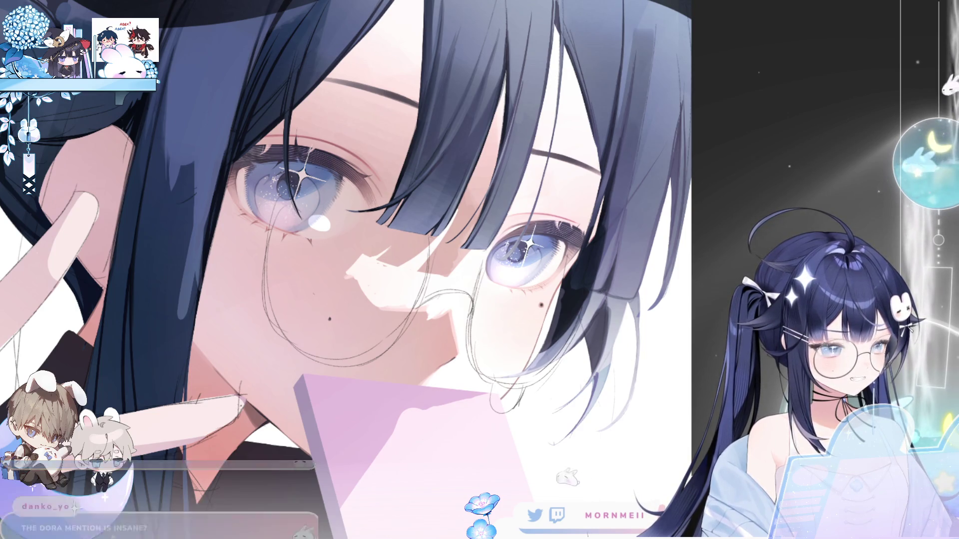
pyautogui.press('h')
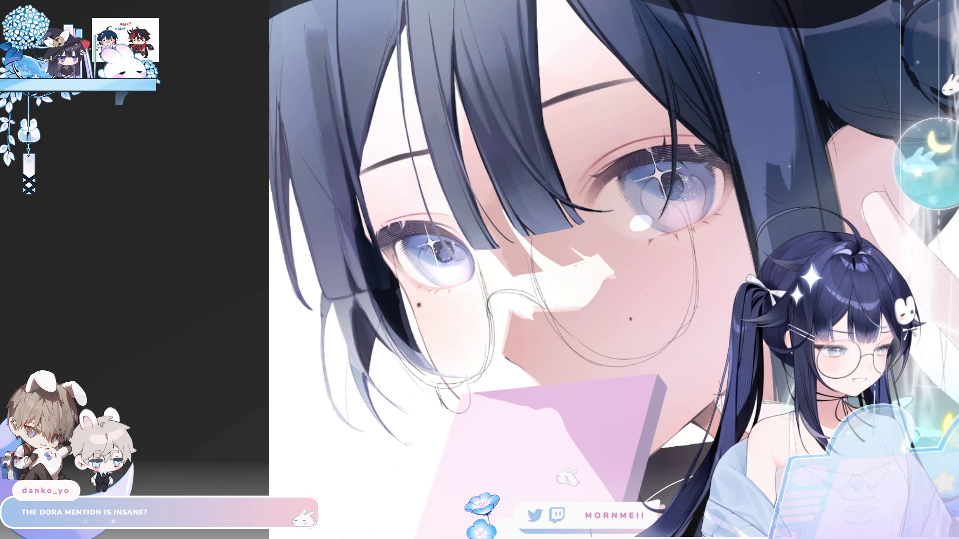
pyautogui.press('h')
pyautogui.press('h')
pyautogui.click(301, 297)
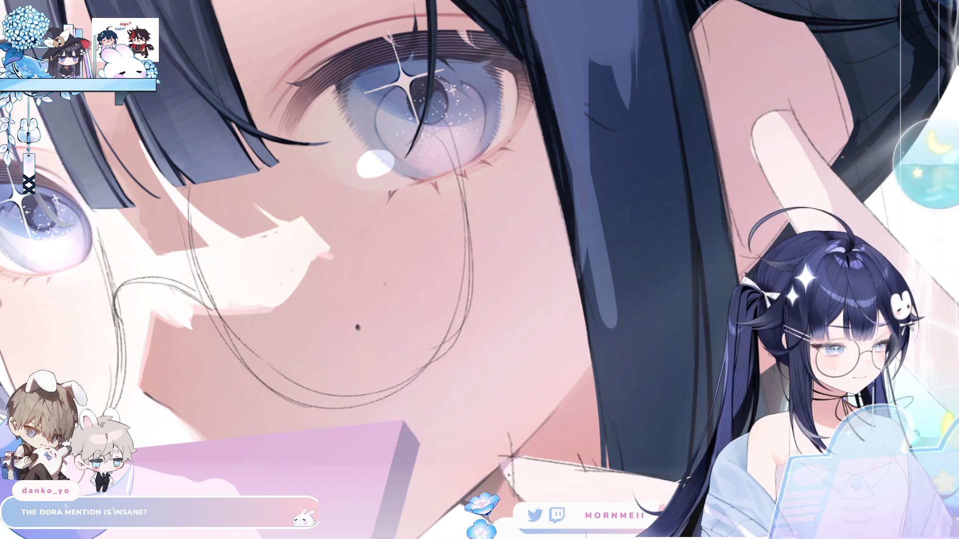
# Paint a pink blush stroke across the cheek and check it mirrored, then fit the illustration.
pyautogui.scroll(-2, 465, 262)
pyautogui.scroll(-1, 465, 262)
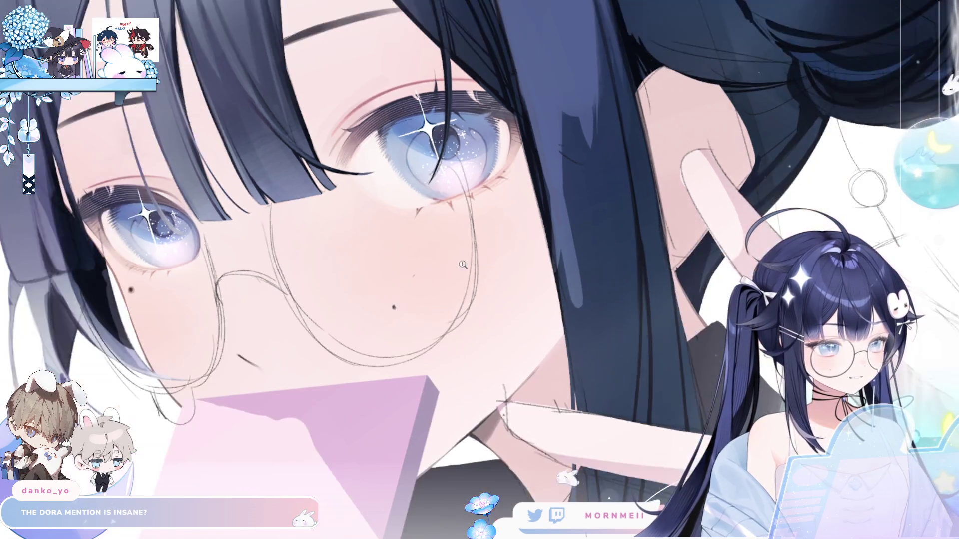
pyautogui.scroll(1, 465, 263)
pyautogui.scroll(1, 465, 263)
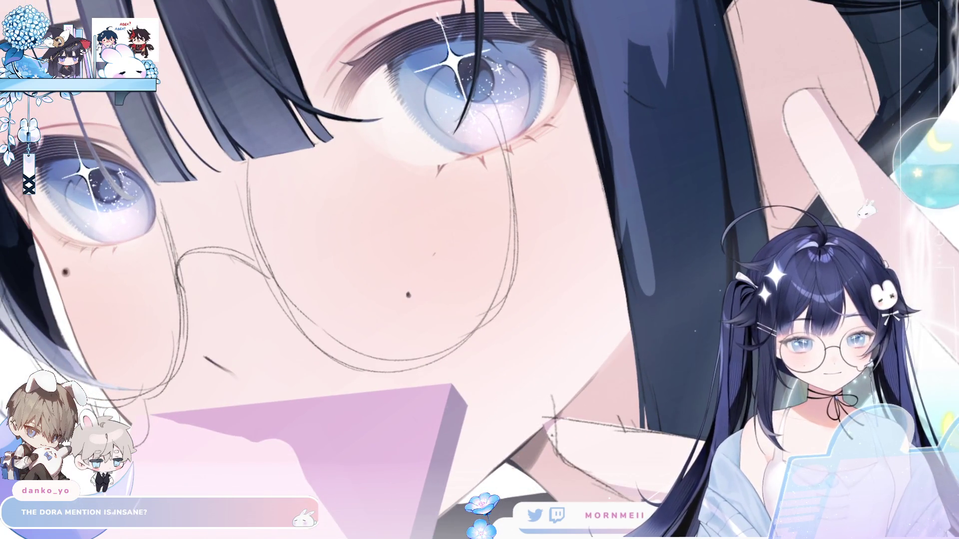
pyautogui.moveTo(402, 226); pyautogui.dragTo(499, 195)
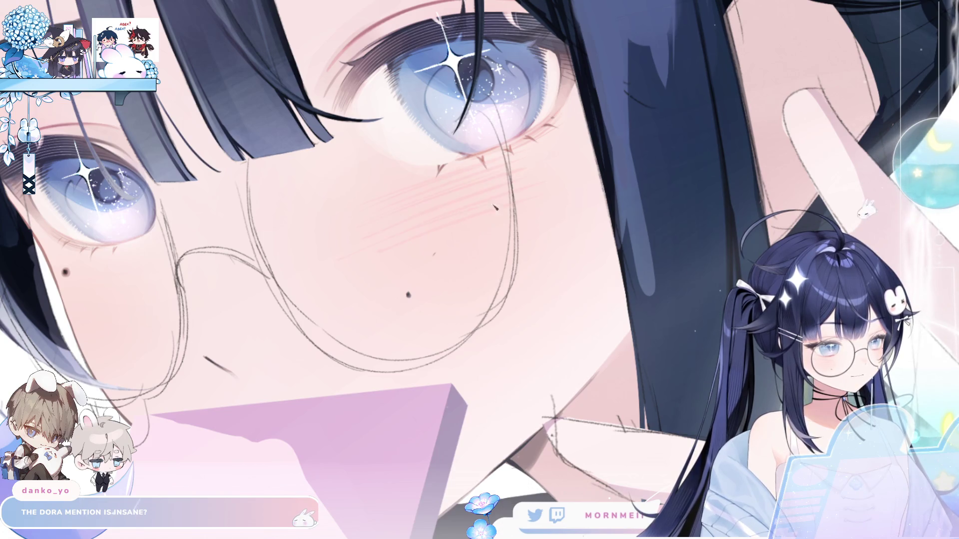
pyautogui.press('h')
pyautogui.press('h')
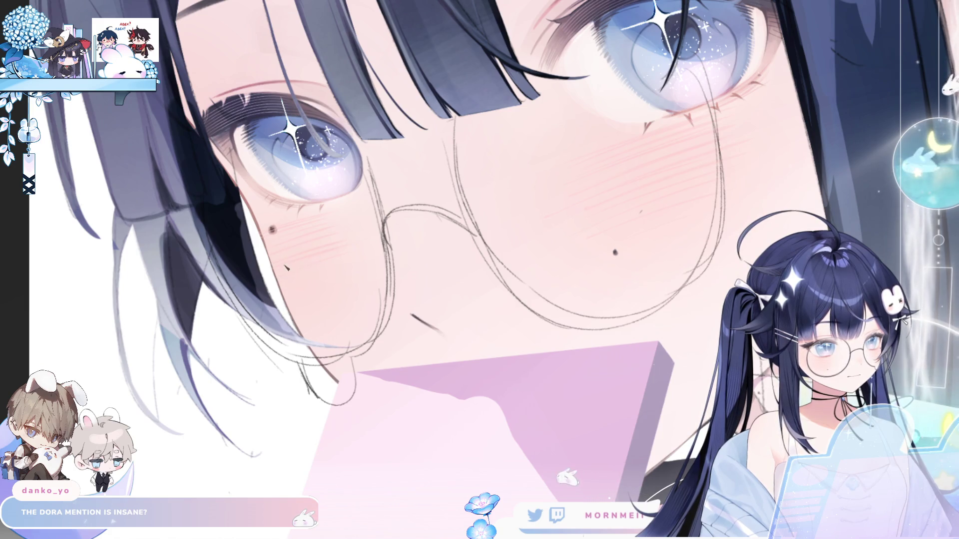
pyautogui.scroll(-2, 383, 200)
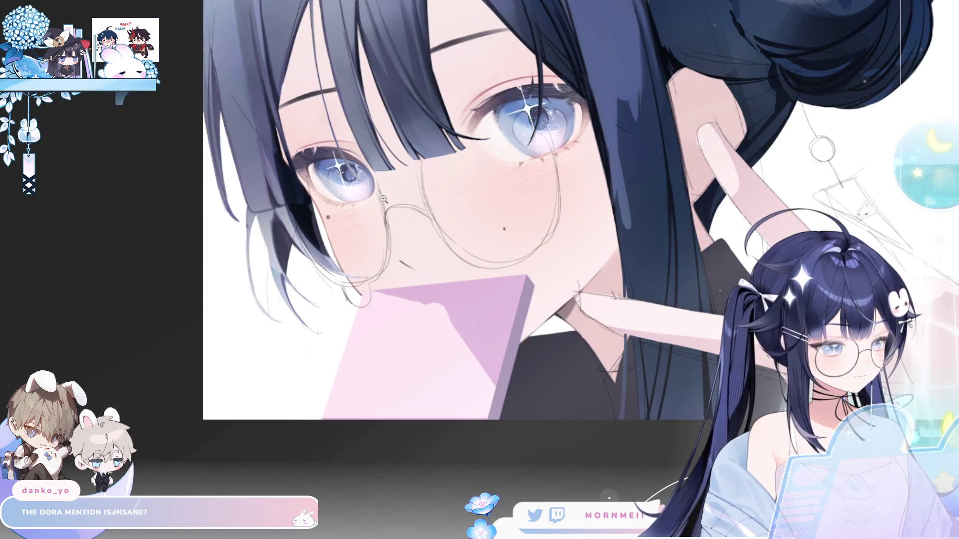
pyautogui.press('h')
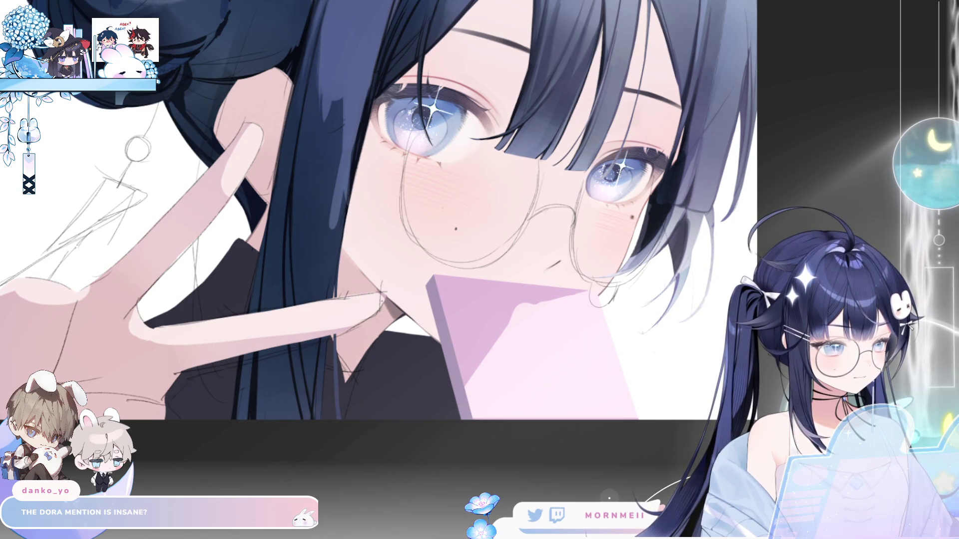
pyautogui.press('h')
pyautogui.scroll(2, 517, 207)
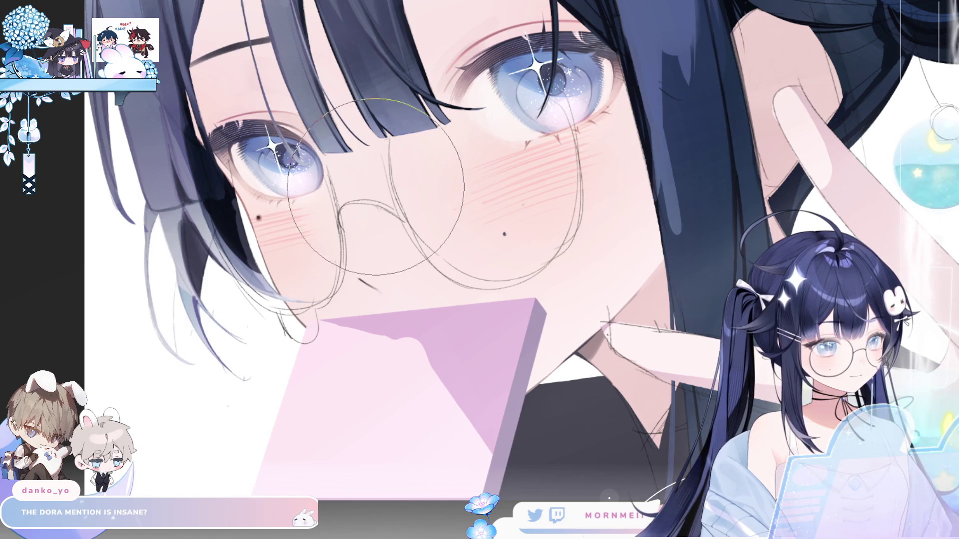
pyautogui.press('h')
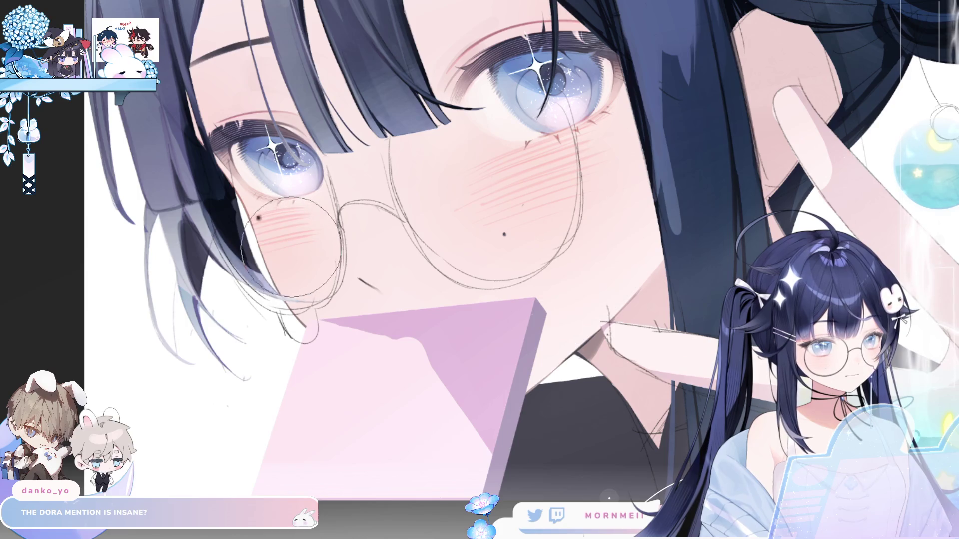
pyautogui.hotkey('ctrl', '0')
# Rotate the cheek blush slightly counter-clockwise with free transform and confirm it.
pyautogui.press('h')
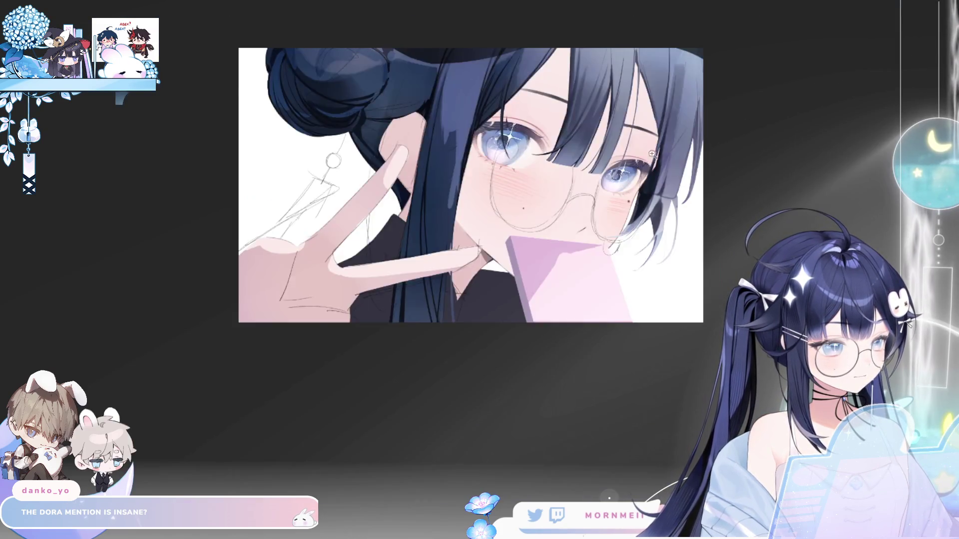
pyautogui.scroll(5, 630, 258)
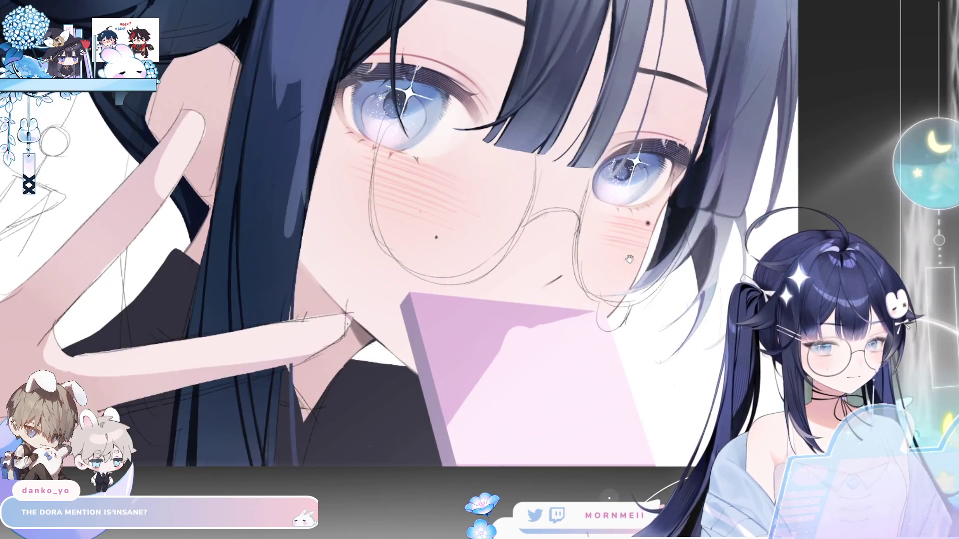
pyautogui.moveTo(629, 259); pyautogui.dragTo(457, 291)
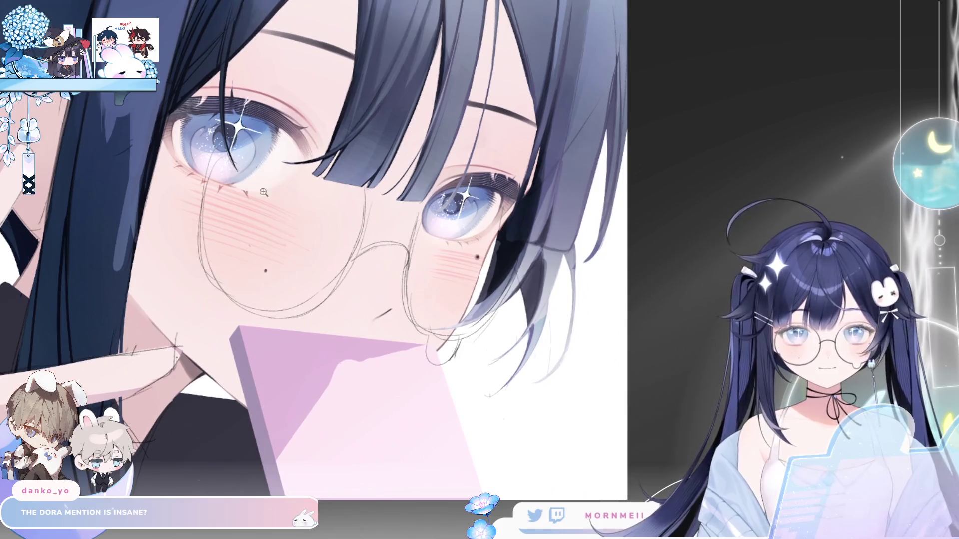
pyautogui.hotkey('ctrl', 't')
pyautogui.moveTo(546, 238); pyautogui.dragTo(547, 233)
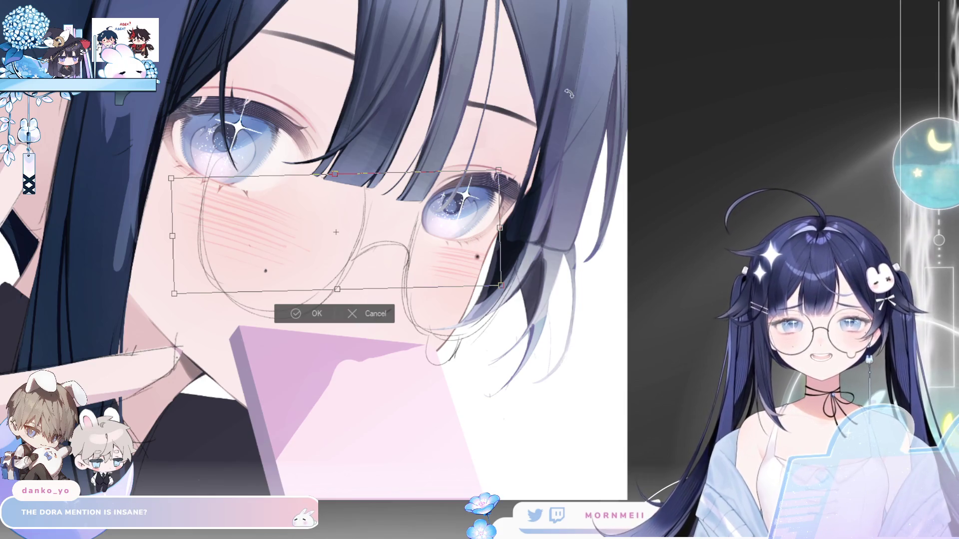
pyautogui.moveTo(525, 274); pyautogui.dragTo(473, 274)
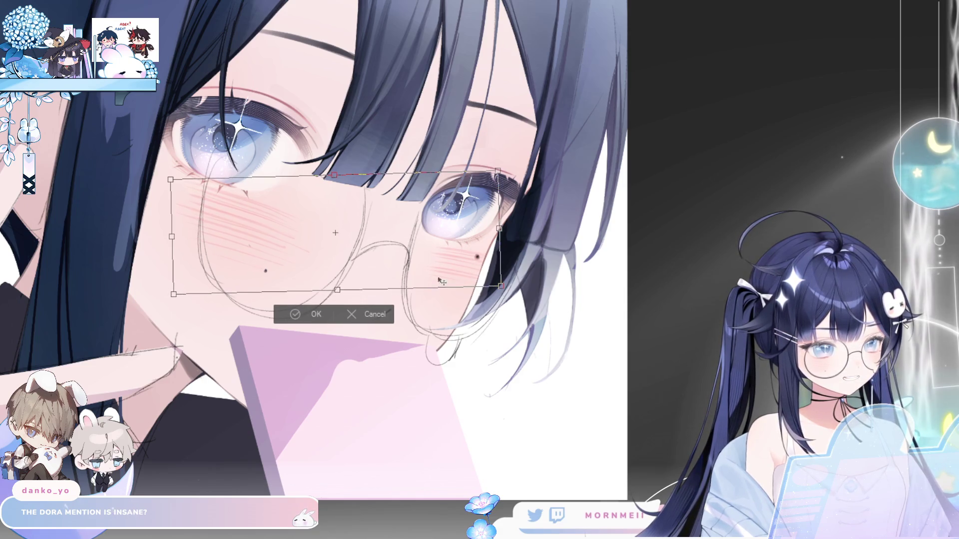
pyautogui.click(305, 313)
# Bring the hard-edged face shadows back, comparing the face with and without them.
pyautogui.scroll(-3, 396, 229)
pyautogui.scroll(2, 396, 229)
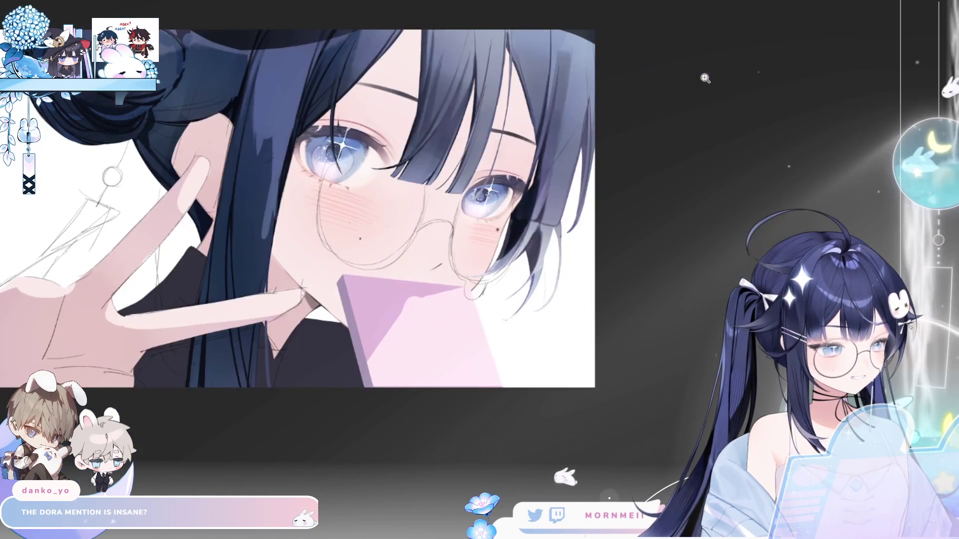
pyautogui.scroll(1, 396, 229)
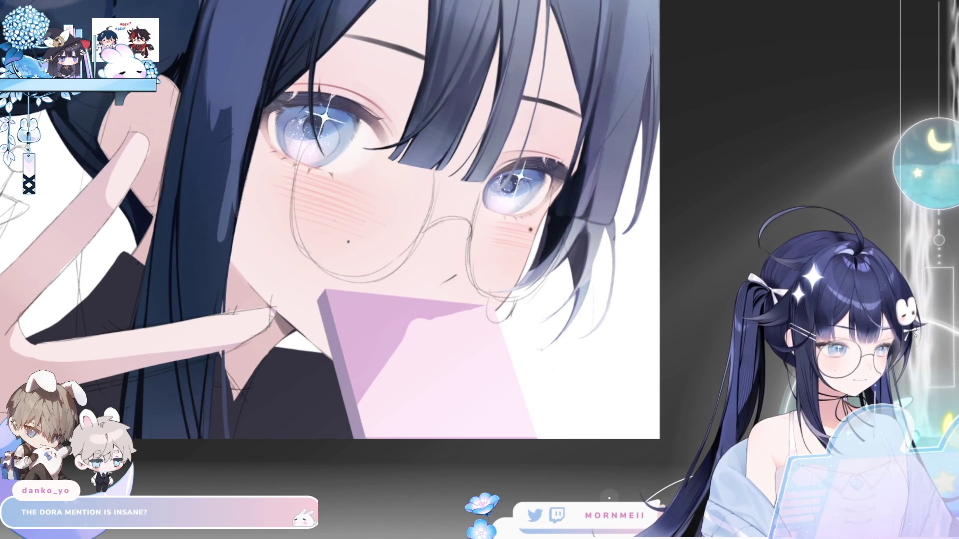
pyautogui.hotkey('ctrl', 'z')
pyautogui.hotkey('ctrl', 'z')
pyautogui.hotkey('ctrl', 'y')
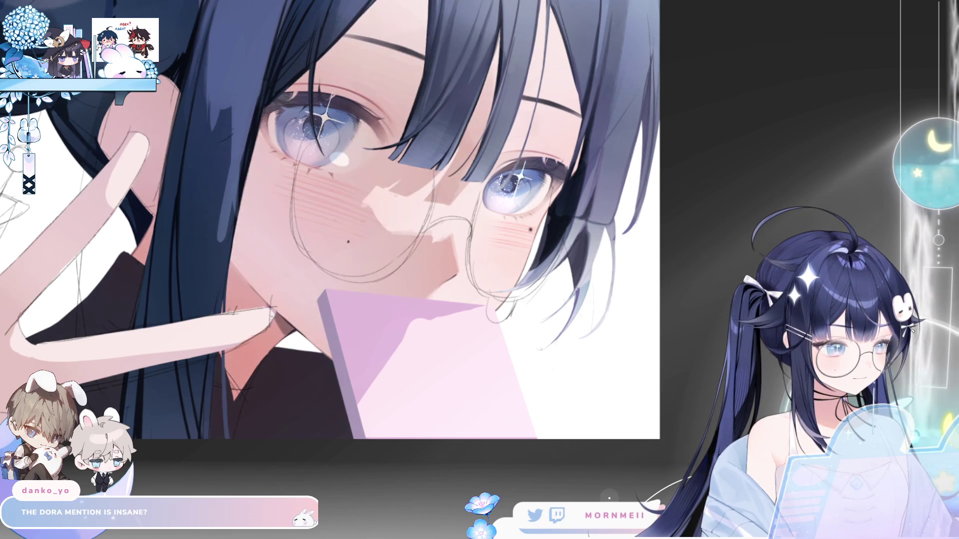
pyautogui.click(335, 189)
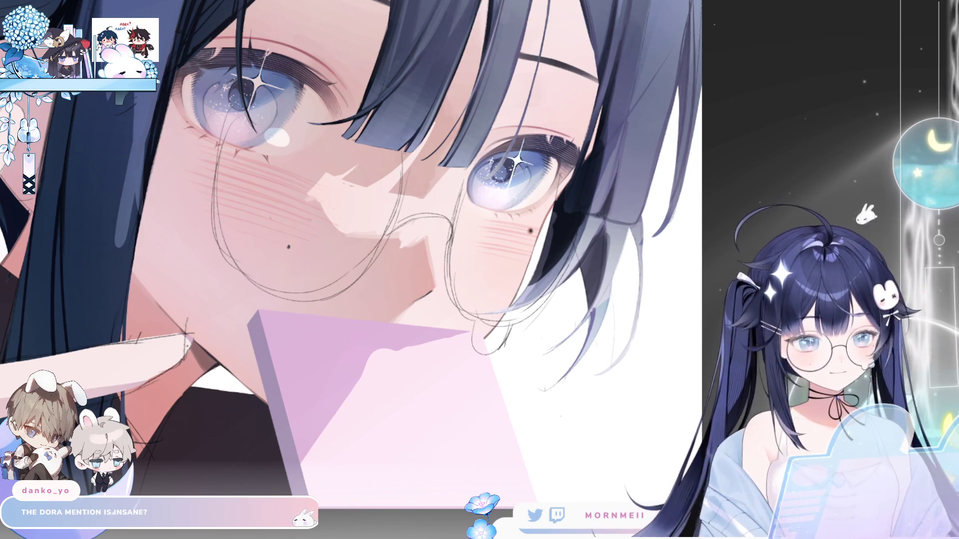
# Review the face in mirrored and normal view while zooming in and out.
pyautogui.press('h')
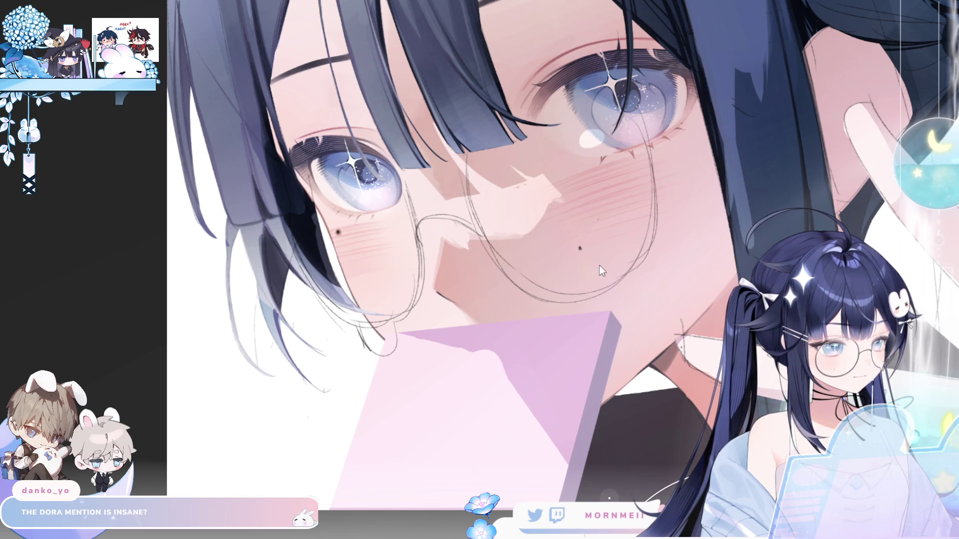
pyautogui.scroll(-4, 681, 253)
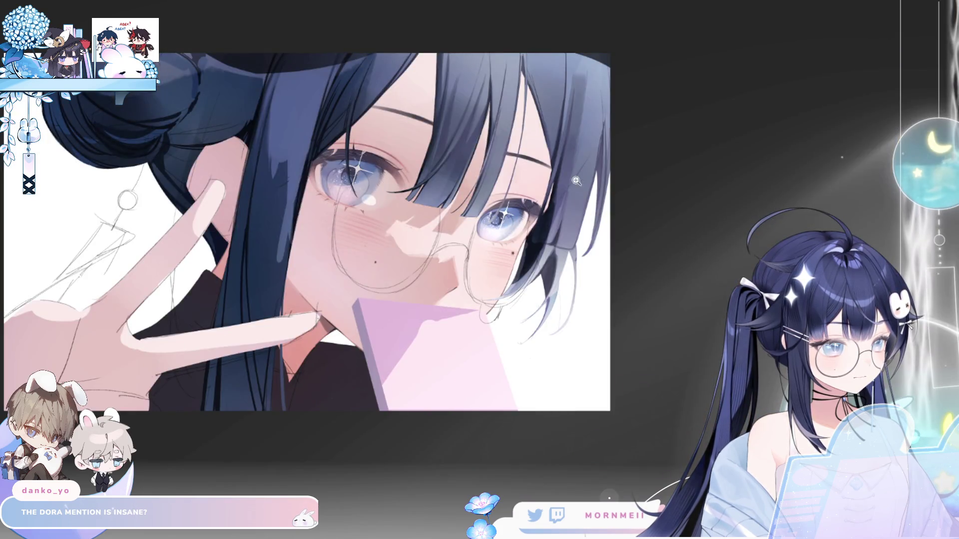
pyautogui.scroll(-1, 520, 253)
pyautogui.press('h')
pyautogui.press('h')
pyautogui.scroll(4, 579, 260)
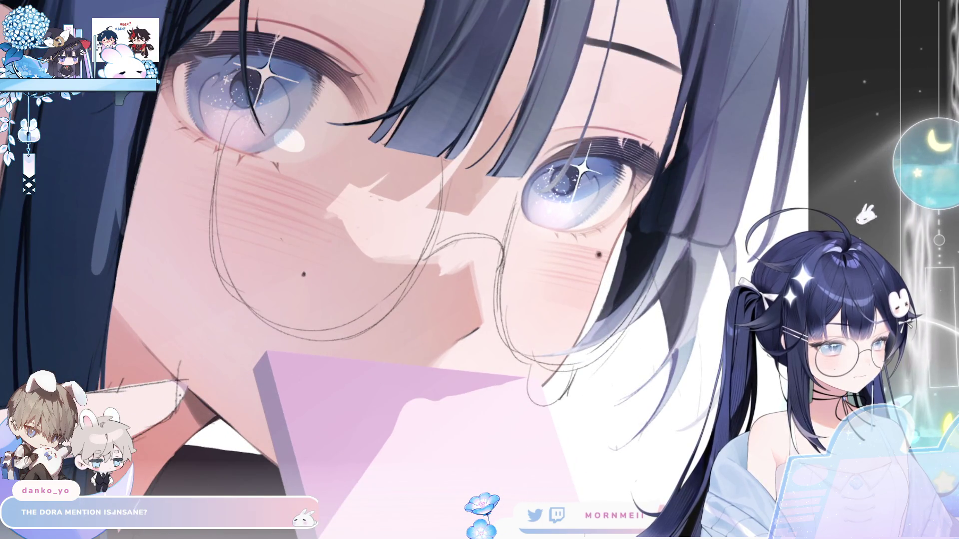
pyautogui.scroll(-3, 522, 292)
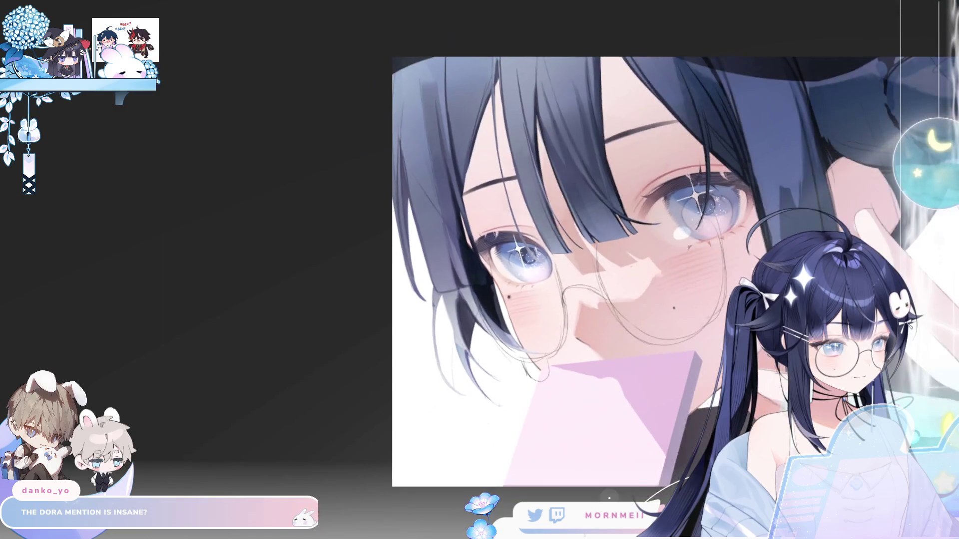
pyautogui.scroll(3, 522, 292)
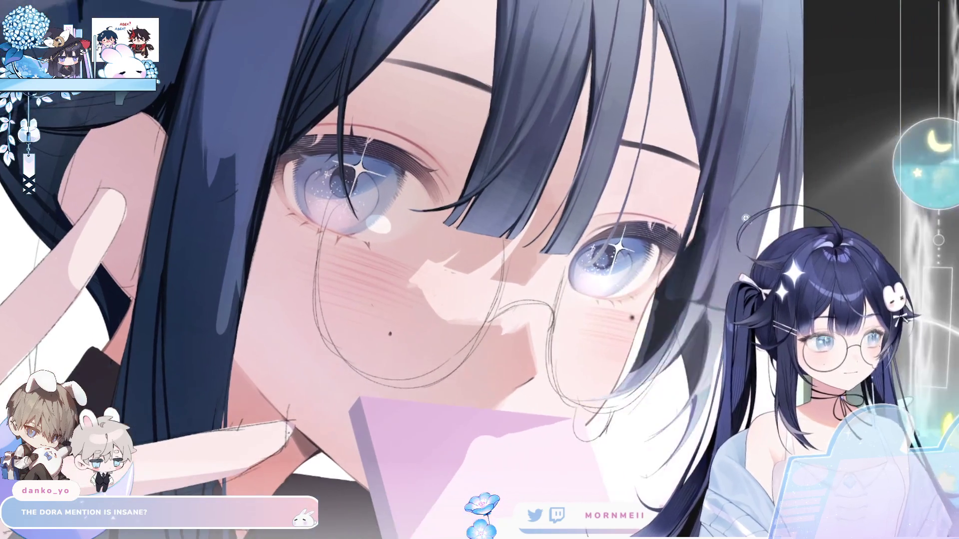
pyautogui.scroll(-3, 359, 124)
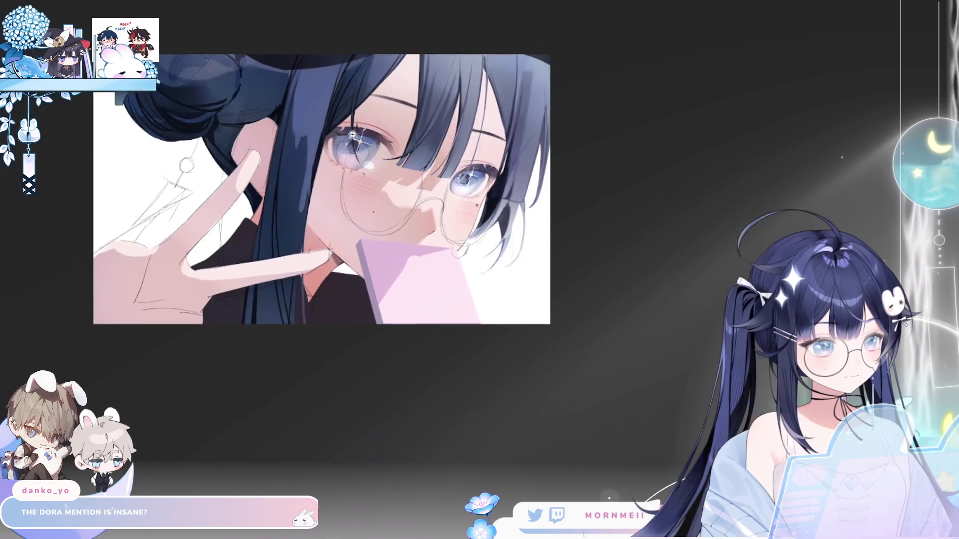
pyautogui.scroll(2, 352, 158)
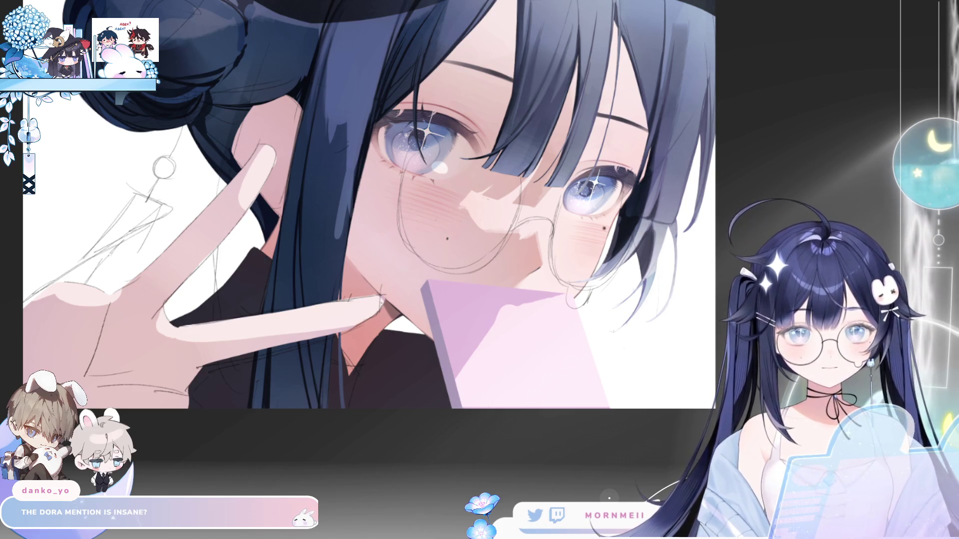
pyautogui.scroll(3, 363, 222)
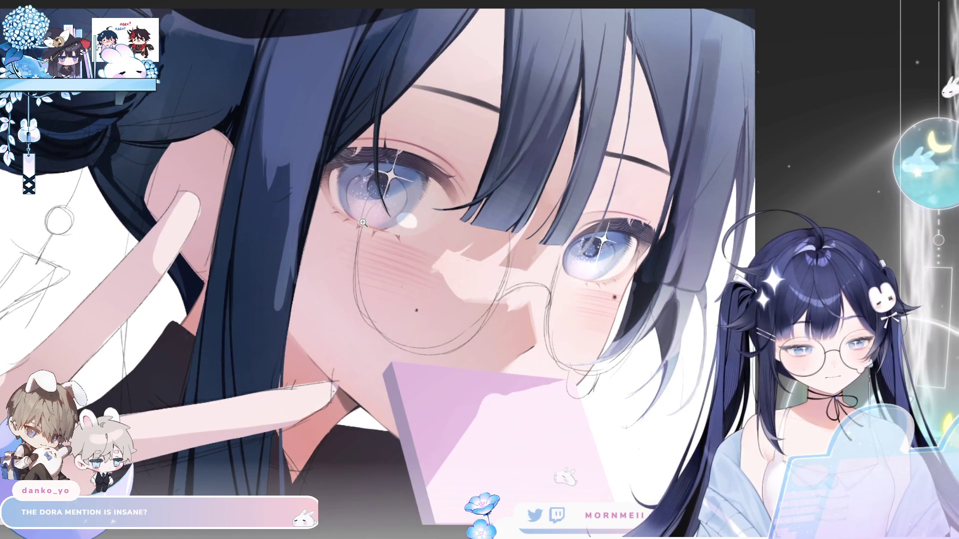
pyautogui.scroll(-2, 482, 203)
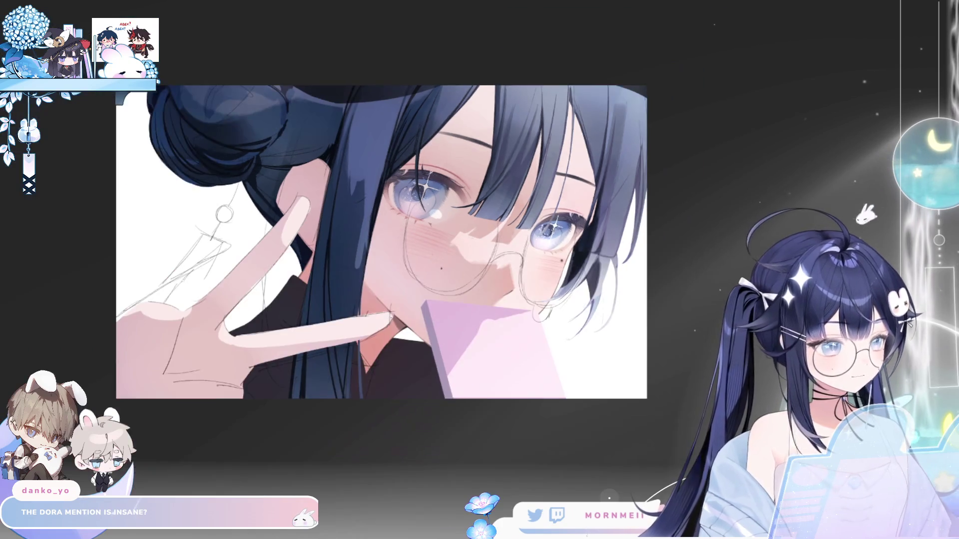
pyautogui.scroll(2, 534, 258)
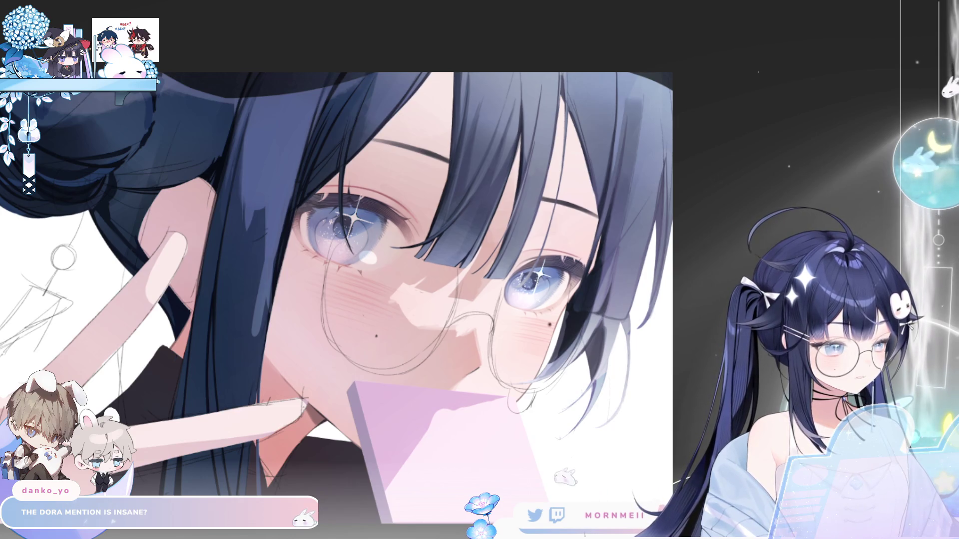
# Fade the navy hair to pale translucent grey, then mirror the canvas and zoom in on the face.
pyautogui.hotkey('ctrl', 'z')
pyautogui.hotkey('ctrl', 'y')
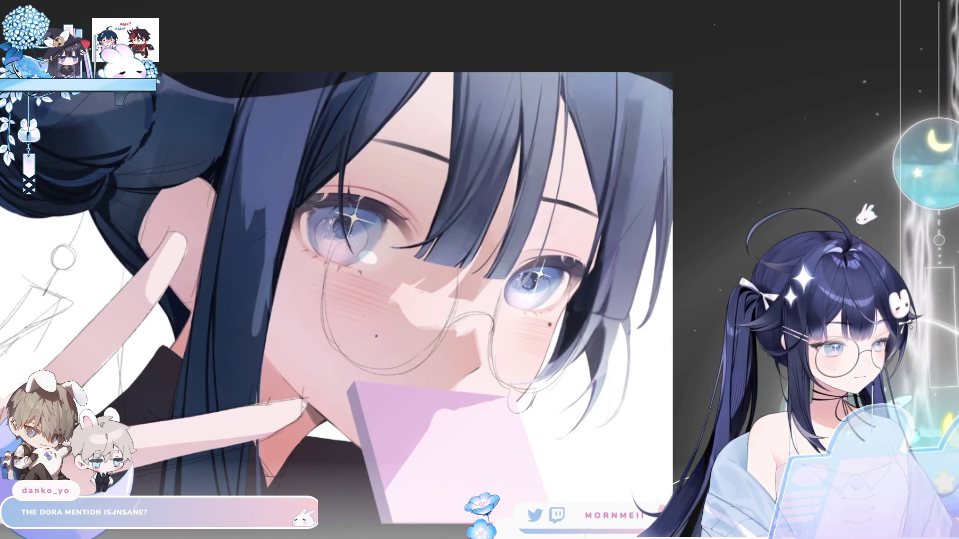
pyautogui.hotkey('ctrl', 'y')
pyautogui.hotkey('ctrl', 'z')
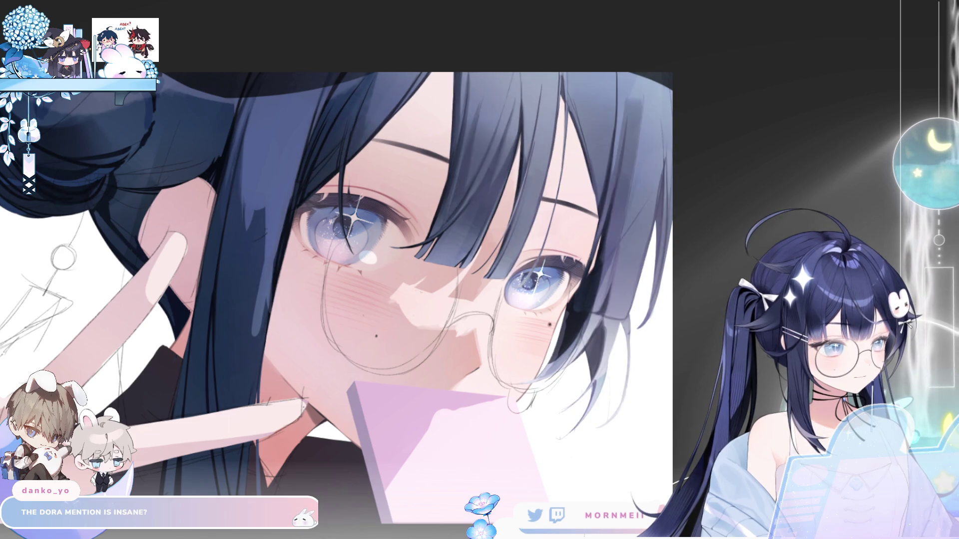
pyautogui.hotkey('ctrl', 'z')
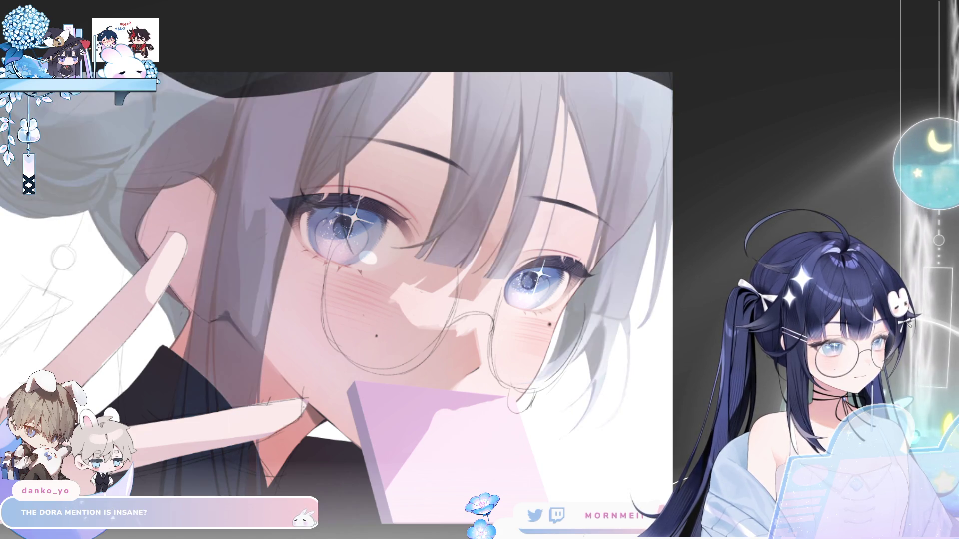
pyautogui.press('h')
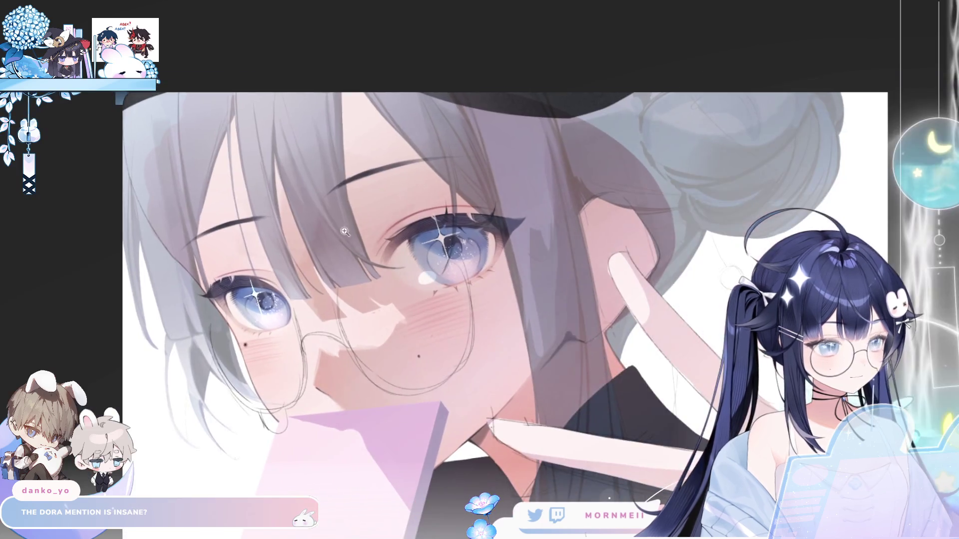
pyautogui.click(269, 111)
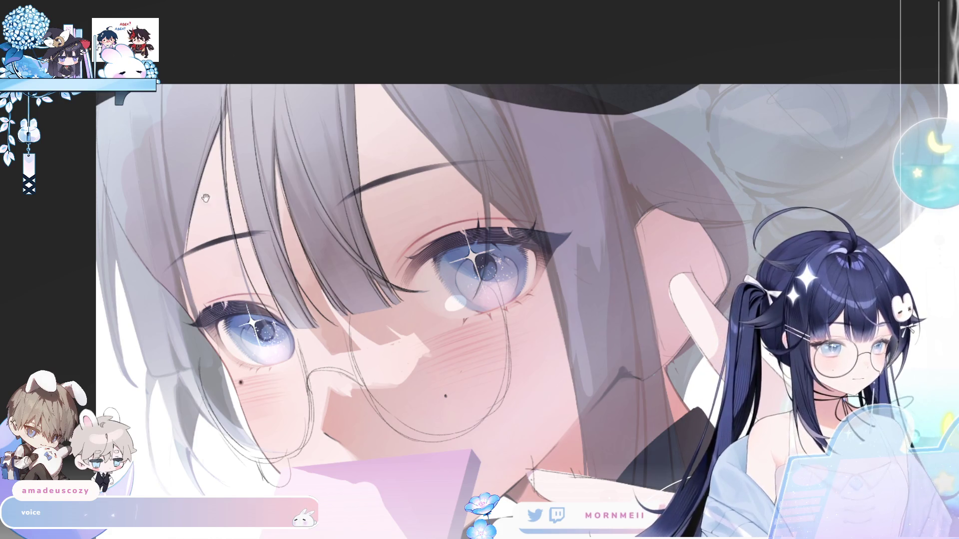
pyautogui.moveTo(213, 199); pyautogui.dragTo(303, 132)
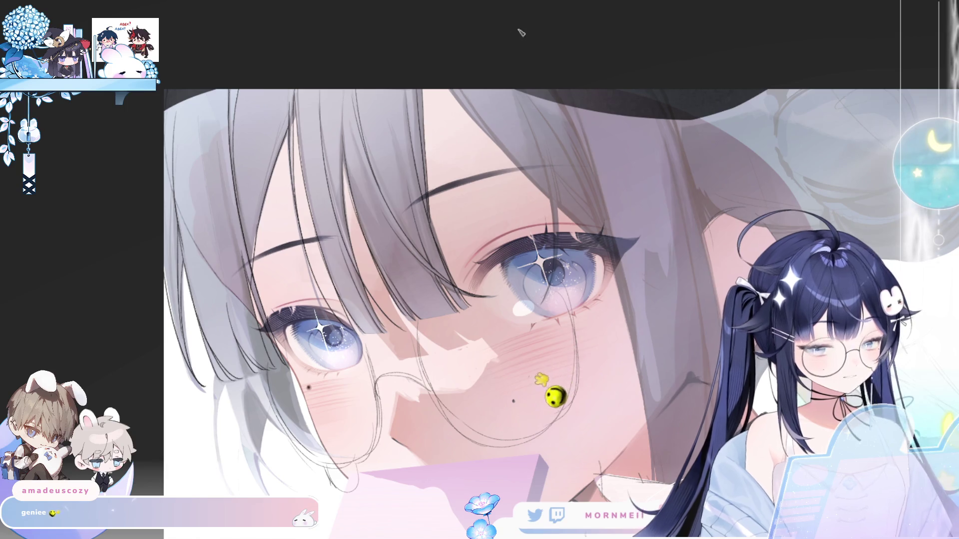
# Unmirror the view and draw dark strokes down the left face and hair edge, retrying with undo.
pyautogui.press('h')
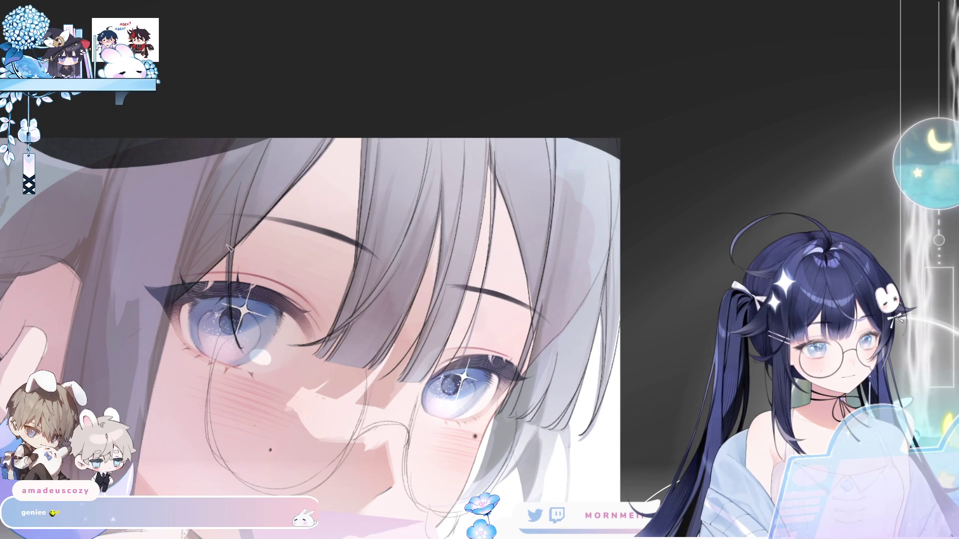
pyautogui.moveTo(177, 301); pyautogui.dragTo(256, 142)
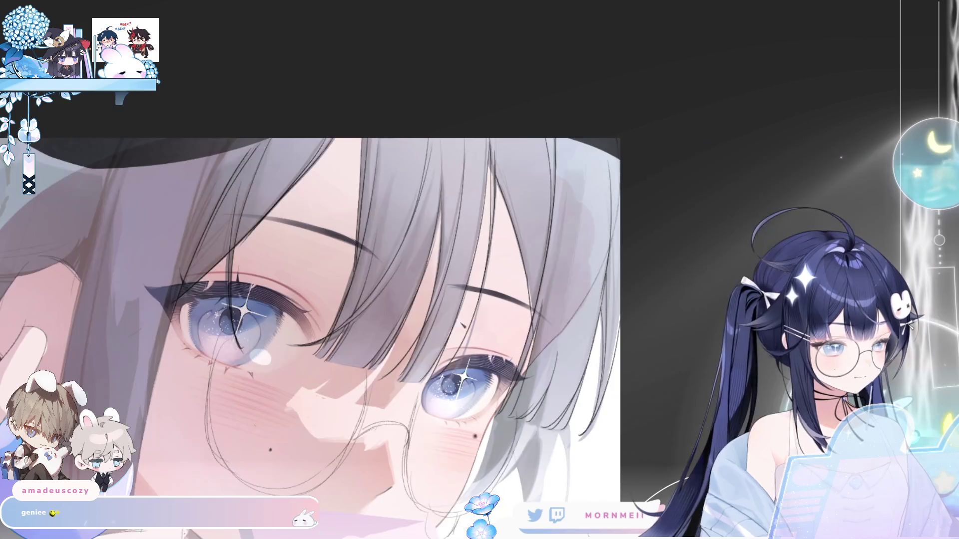
pyautogui.moveTo(306, 373); pyautogui.dragTo(471, 144)
pyautogui.moveTo(352, 75); pyautogui.dragTo(324, 248)
pyautogui.hotkey('ctrl', 'z')
pyautogui.moveTo(323, 284)
pyautogui.mouseDown()
pyautogui.moveTo(352, 70)
pyautogui.moveTo(324, 285)
pyautogui.mouseUp()
pyautogui.hotkey('ctrl', 'z')
pyautogui.hotkey('ctrl', 'z')
pyautogui.moveTo(352, 56); pyautogui.dragTo(321, 300)
pyautogui.moveTo(348, 168); pyautogui.dragTo(313, 299)
pyautogui.hotkey('ctrl', 'z')
pyautogui.moveTo(352, 75); pyautogui.dragTo(365, 294)
pyautogui.moveTo(350, 180); pyautogui.dragTo(364, 294)
pyautogui.hotkey('ctrl', 'z')
pyautogui.moveTo(322, 147); pyautogui.dragTo(320, 310)
pyautogui.hotkey('ctrl', 'z')
pyautogui.moveTo(317, 168); pyautogui.dragTo(325, 385)
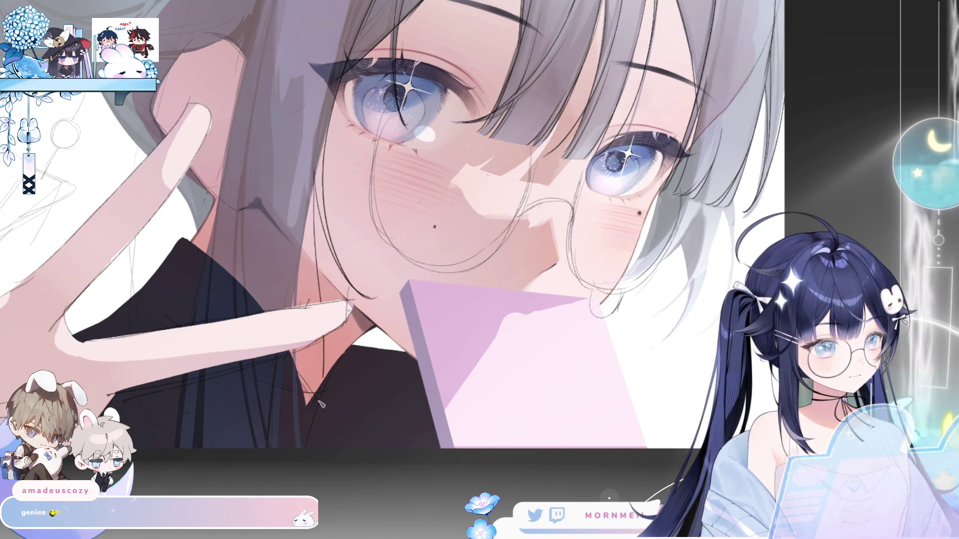
# Redraw the diagonal line along the left face edge over several attempts until it sits right.
pyautogui.press('h')
pyautogui.press('h')
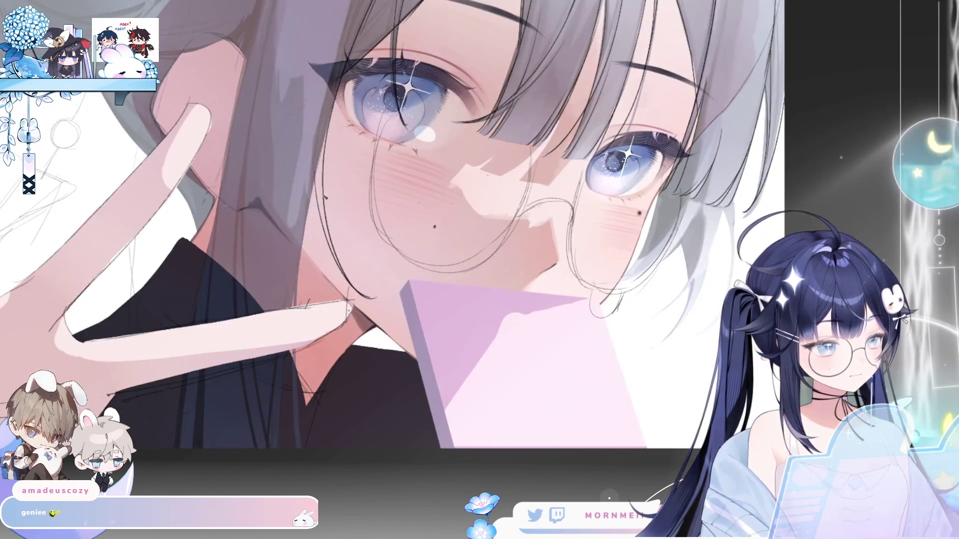
pyautogui.moveTo(316, 125); pyautogui.dragTo(367, 279)
pyautogui.hotkey('ctrl', 'z')
pyautogui.moveTo(315, 145); pyautogui.dragTo(359, 270)
pyautogui.hotkey('ctrl', 'z')
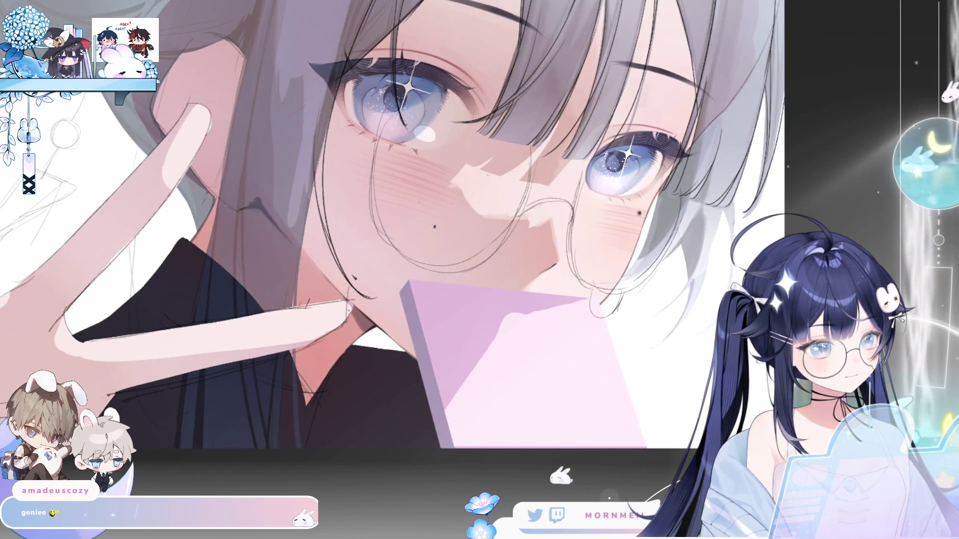
pyautogui.moveTo(312, 128); pyautogui.dragTo(367, 270)
pyautogui.hotkey('ctrl', 'z')
pyautogui.moveTo(317, 107); pyautogui.dragTo(370, 278)
pyautogui.hotkey('ctrl', 'z')
pyautogui.moveTo(312, 117); pyautogui.dragTo(370, 269)
# Add a final stroke on the lower left face edge, compare it, and fit the whole illustration.
pyautogui.moveTo(316, 196); pyautogui.dragTo(297, 306)
pyautogui.hotkey('ctrl', 'z')
pyautogui.hotkey('ctrl', 'z')
pyautogui.hotkey('ctrl', 'y')
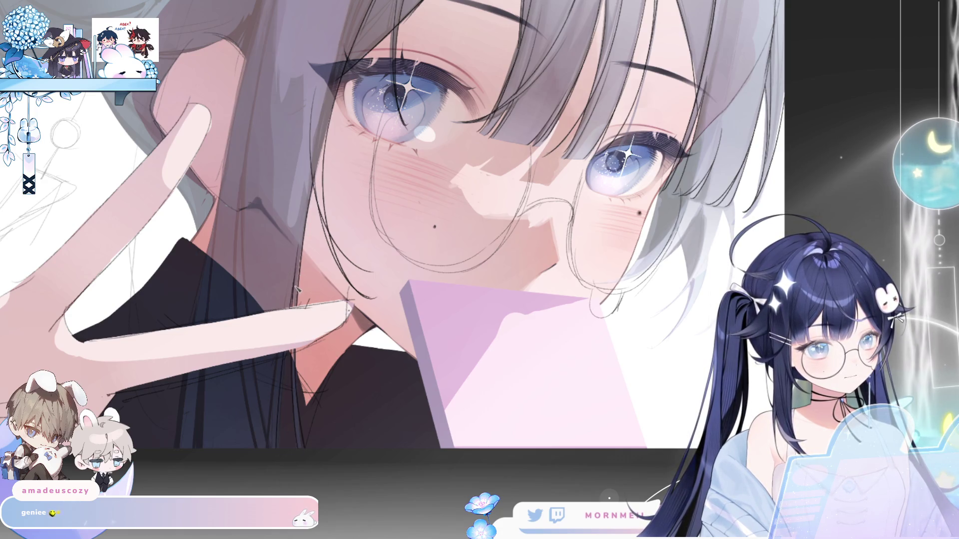
pyautogui.hotkey('ctrl', '0')
pyautogui.moveTo(416, 72)
pyautogui.mouseDown()
pyautogui.moveTo(595, 72)
pyautogui.moveTo(415, 72)
pyautogui.moveTo(390, 124)
pyautogui.mouseUp()
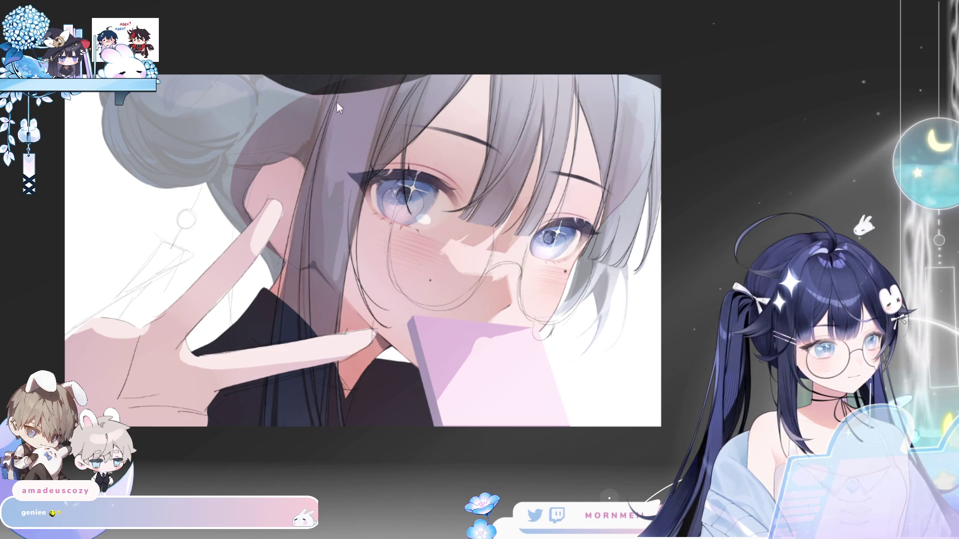
# Zoom in on the hair bun and check it in mirrored and normal views.
pyautogui.press('h')
pyautogui.press('h')
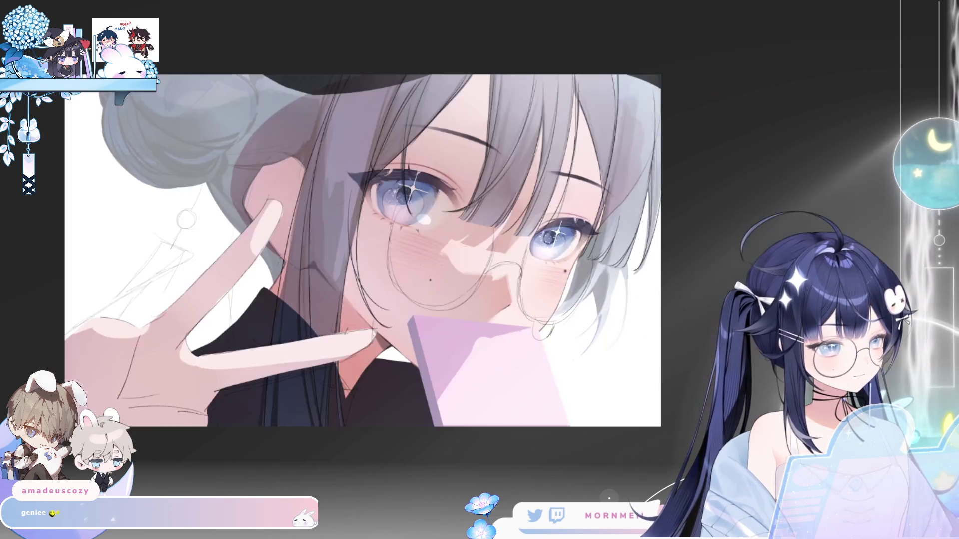
pyautogui.press('h')
pyautogui.click(604, 201)
pyautogui.click(604, 200)
pyautogui.click(604, 200)
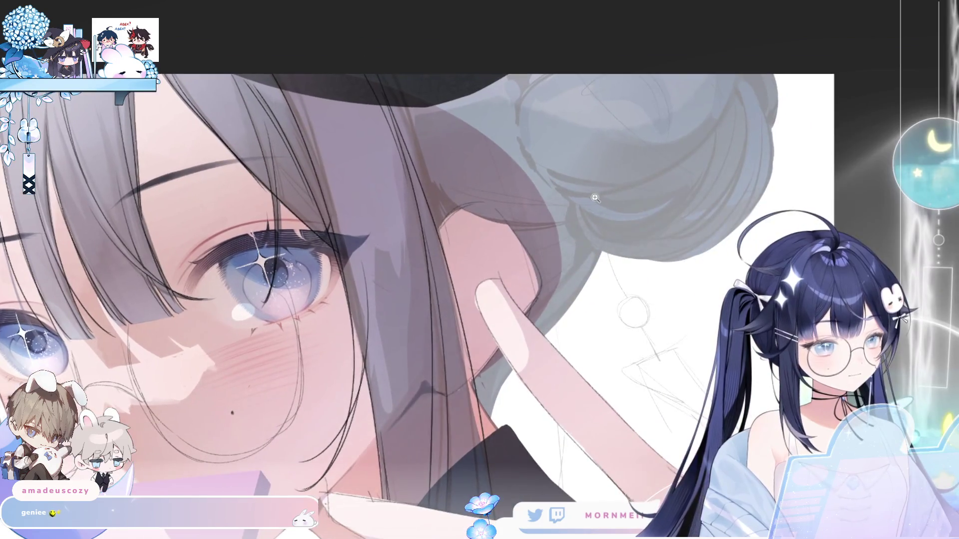
pyautogui.press('h')
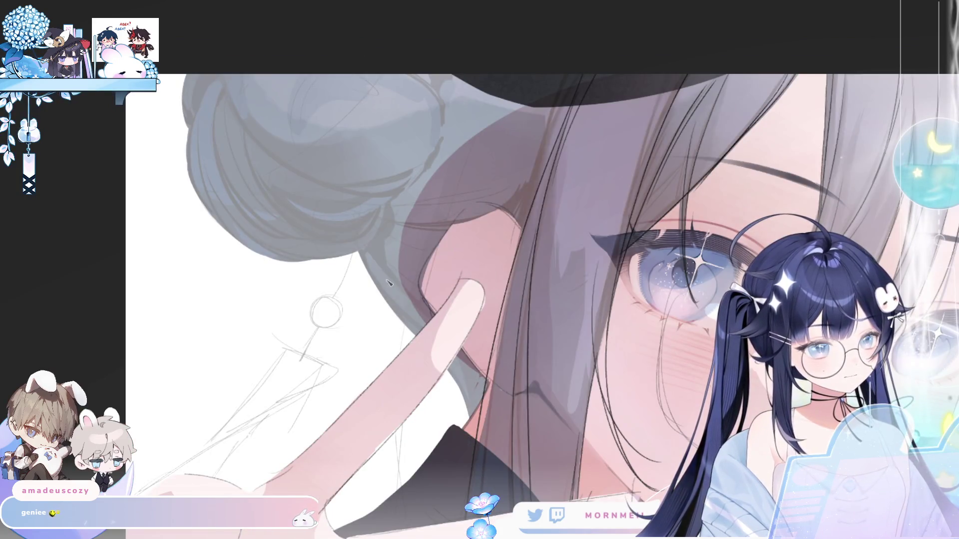
pyautogui.press('h')
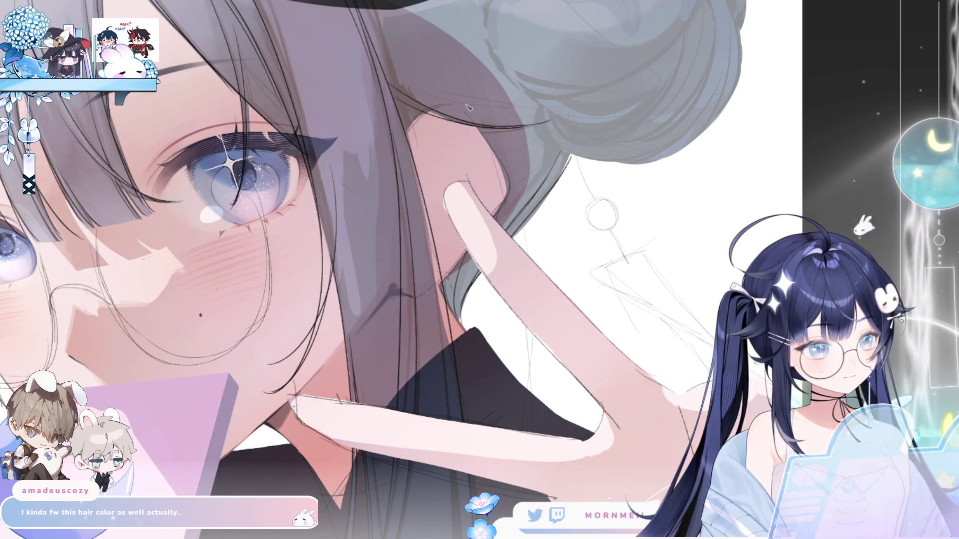
pyautogui.press('h')
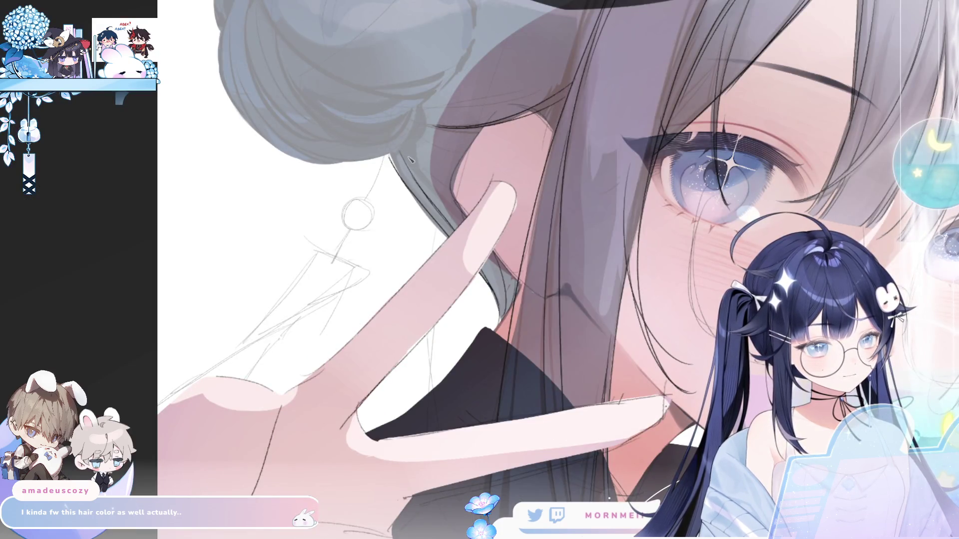
pyautogui.press('h')
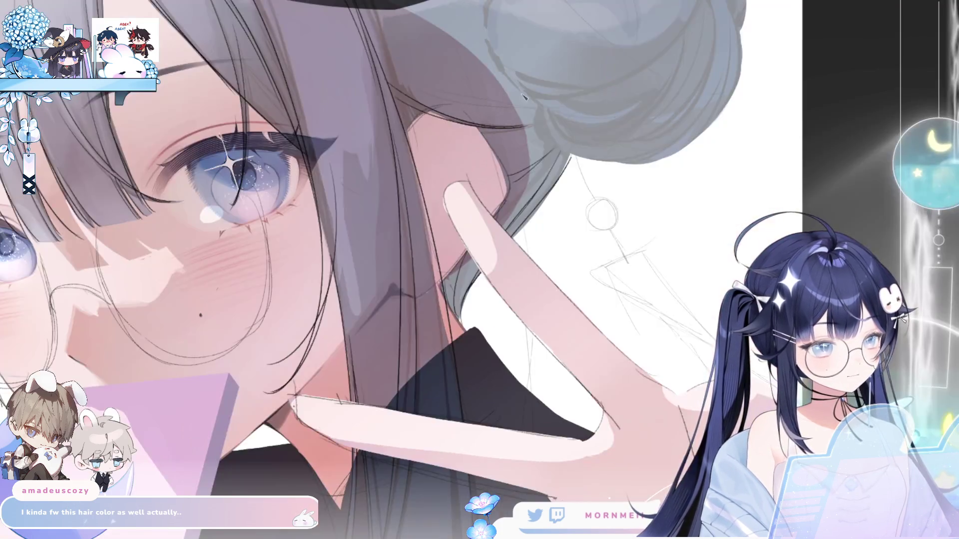
pyautogui.hotkey('ctrl', '-')
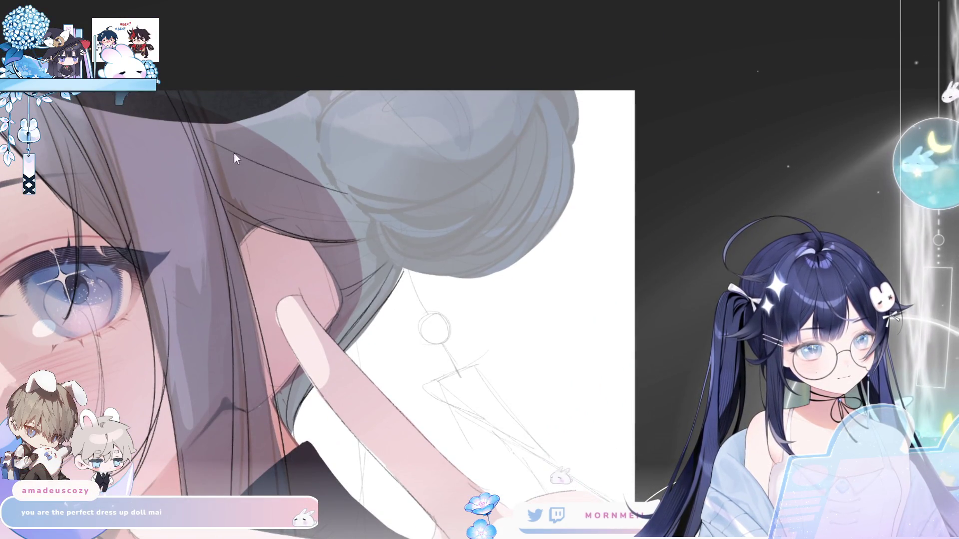
pyautogui.press('h')
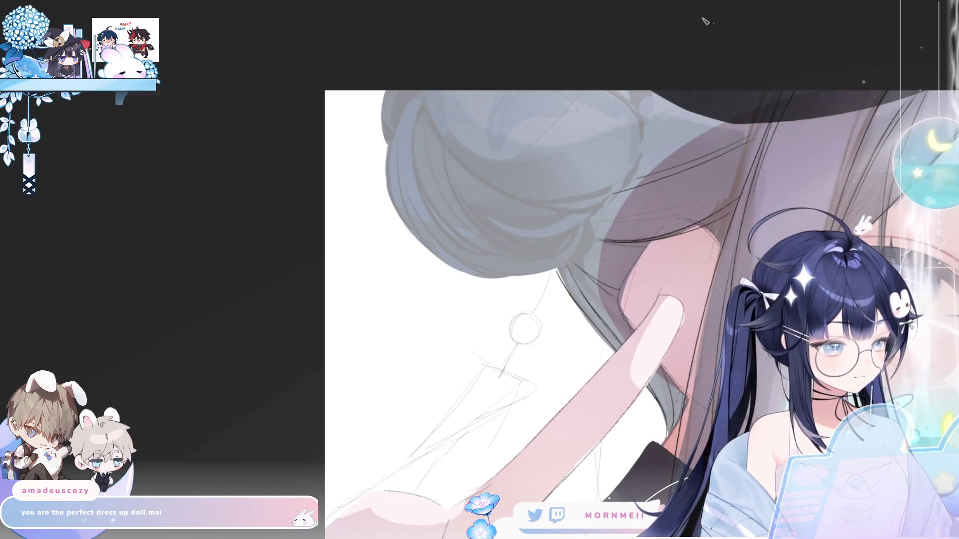
pyautogui.press('h')
# Ink dark curves along the bun's underside and left edge, redrawing strokes with undo.
pyautogui.moveTo(372, 224); pyautogui.dragTo(439, 274)
pyautogui.hotkey('ctrl', 'z')
pyautogui.moveTo(372, 222)
pyautogui.mouseDown()
pyautogui.moveTo(405, 270)
pyautogui.moveTo(428, 274)
pyautogui.mouseUp()
pyautogui.press('h')
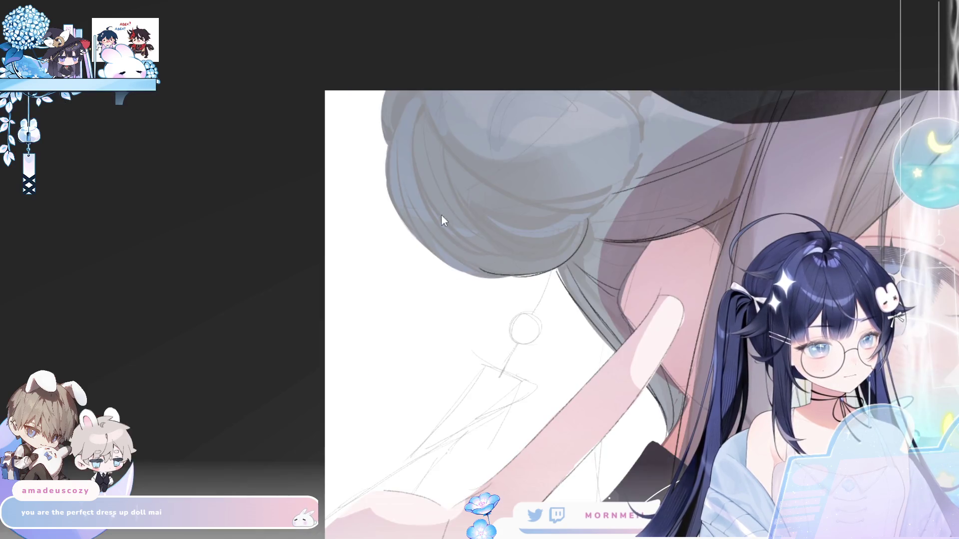
pyautogui.moveTo(399, 96)
pyautogui.mouseDown()
pyautogui.moveTo(425, 250)
pyautogui.moveTo(514, 277)
pyautogui.mouseUp()
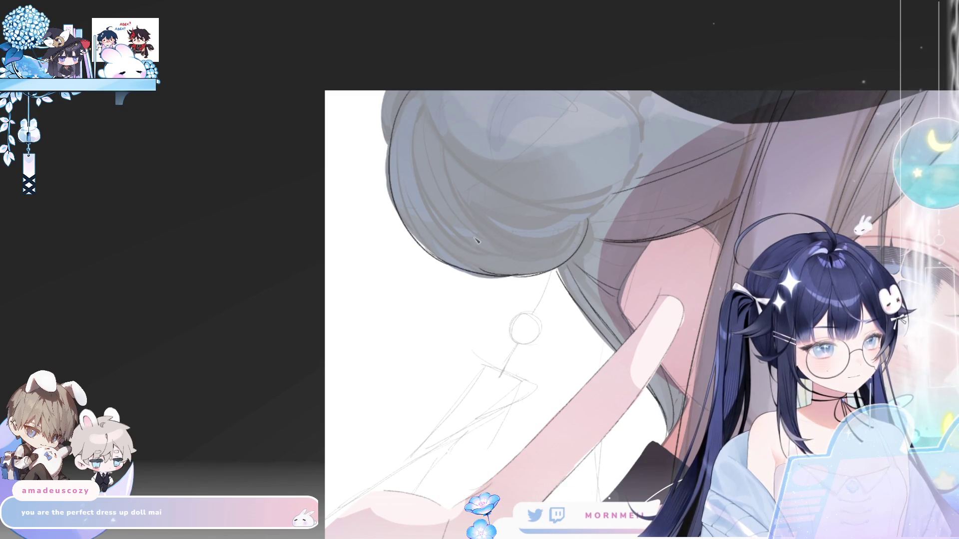
pyautogui.moveTo(394, 125)
pyautogui.mouseDown()
pyautogui.moveTo(386, 97)
pyautogui.moveTo(392, 139)
pyautogui.moveTo(388, 92)
pyautogui.moveTo(557, 264)
pyautogui.mouseUp()
pyautogui.hotkey('ctrl', 'z')
pyautogui.moveTo(424, 102)
pyautogui.mouseDown()
pyautogui.moveTo(429, 150)
pyautogui.moveTo(557, 261)
pyautogui.mouseUp()
pyautogui.moveTo(446, 200); pyautogui.dragTo(562, 251)
pyautogui.hotkey('ctrl', 'z')
pyautogui.moveTo(475, 232); pyautogui.dragTo(571, 254)
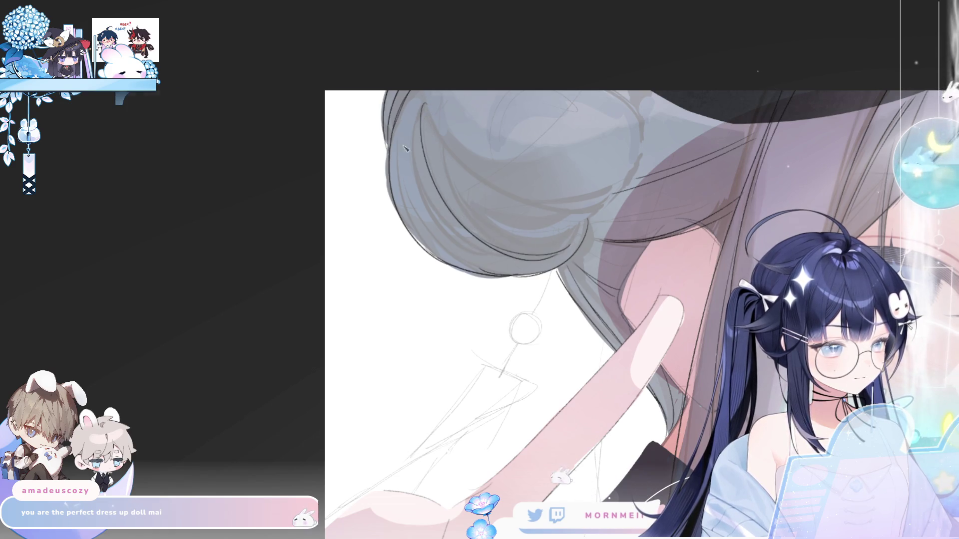
# Review the inked bun in normal and mirrored views.
pyautogui.press('h')
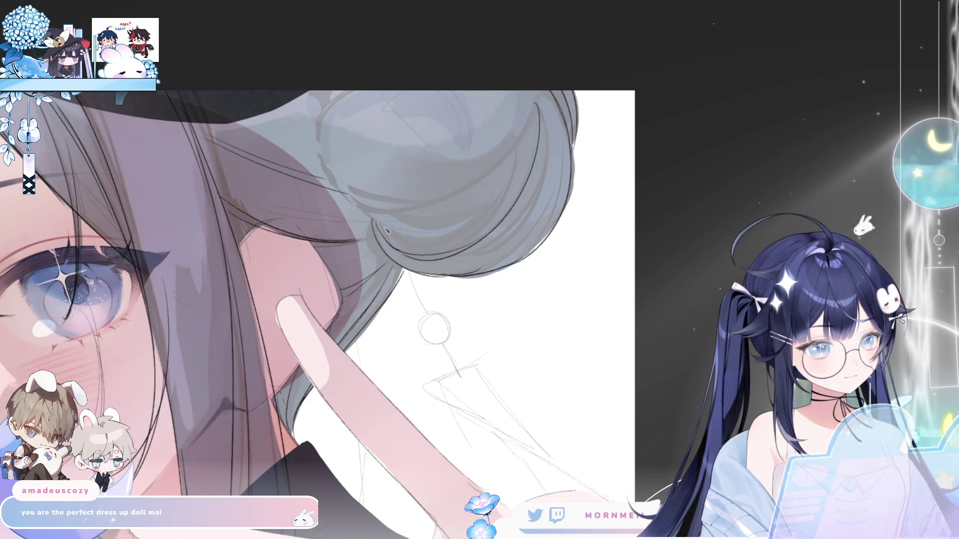
pyautogui.scroll(1, 382, 230)
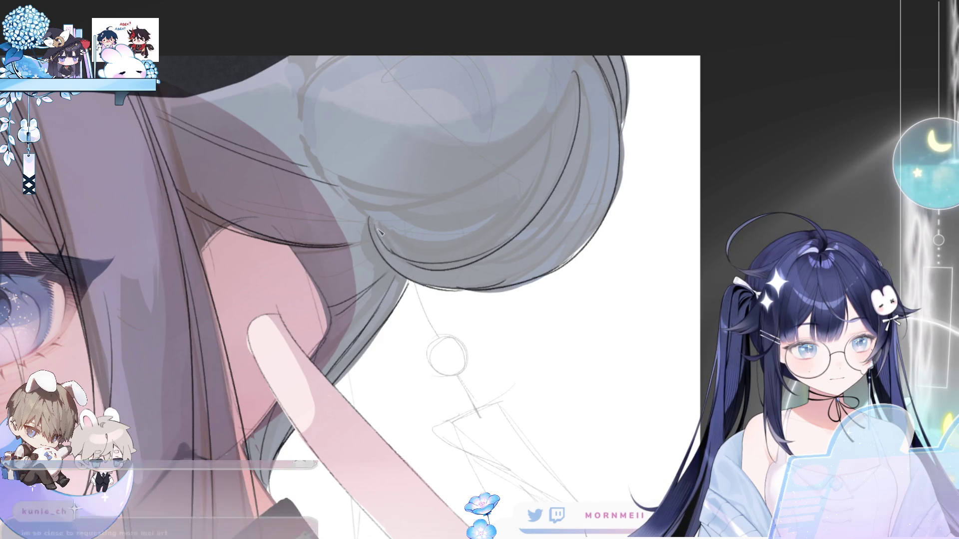
pyautogui.scroll(-1, 394, 161)
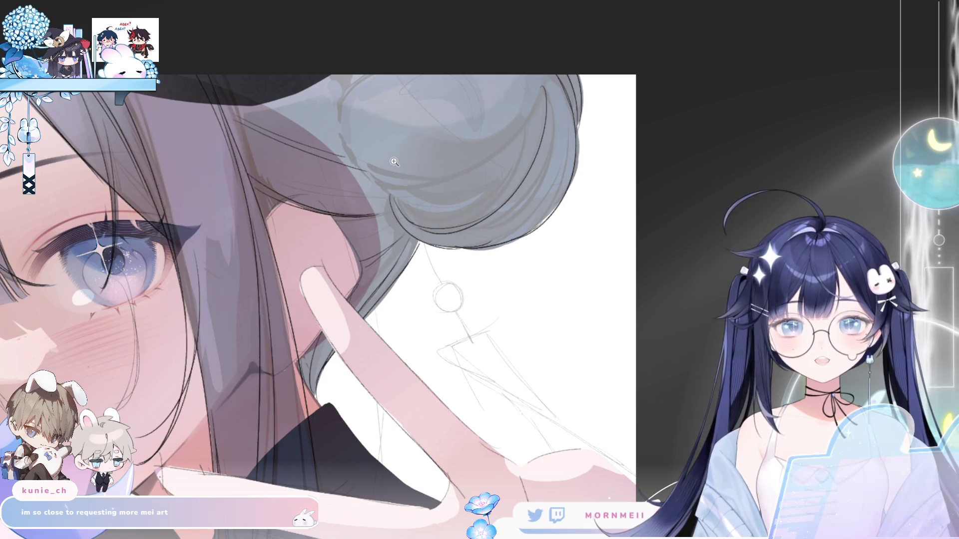
pyautogui.scroll(1, 395, 161)
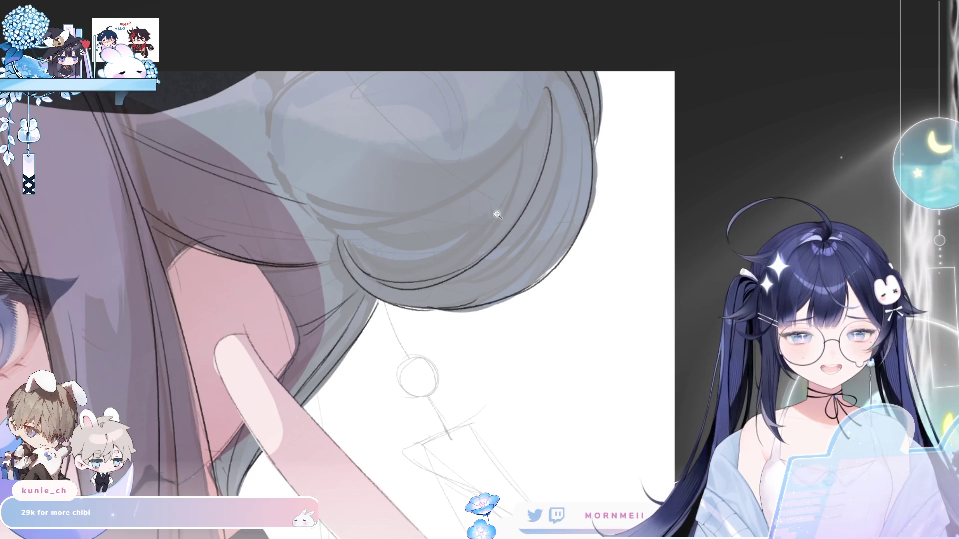
pyautogui.press('h')
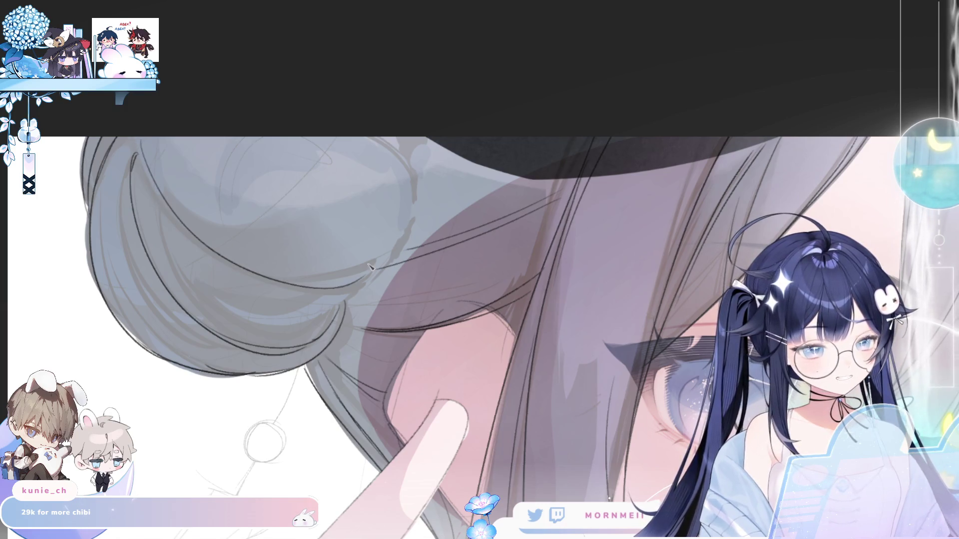
# Draw a faint strand line on the hair just below the bun.
pyautogui.press('h')
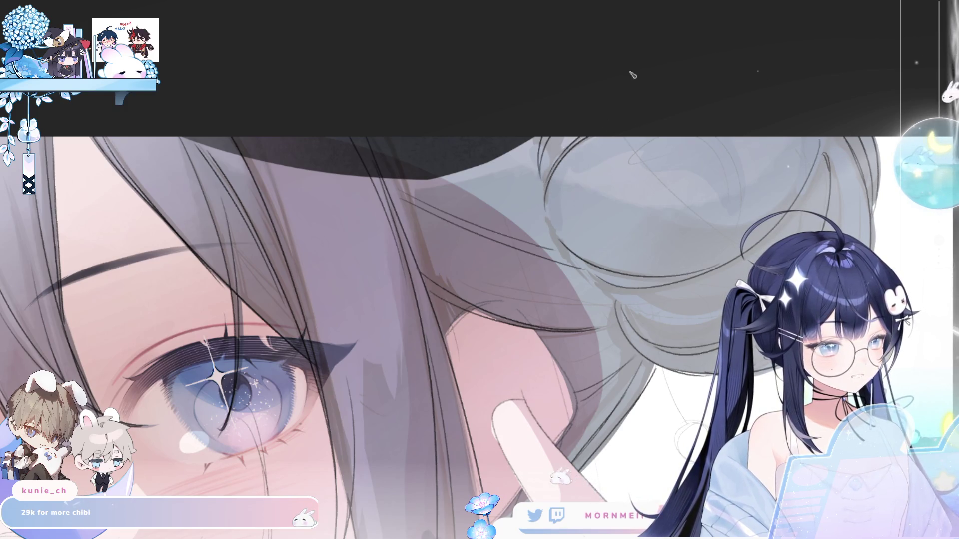
pyautogui.press('h')
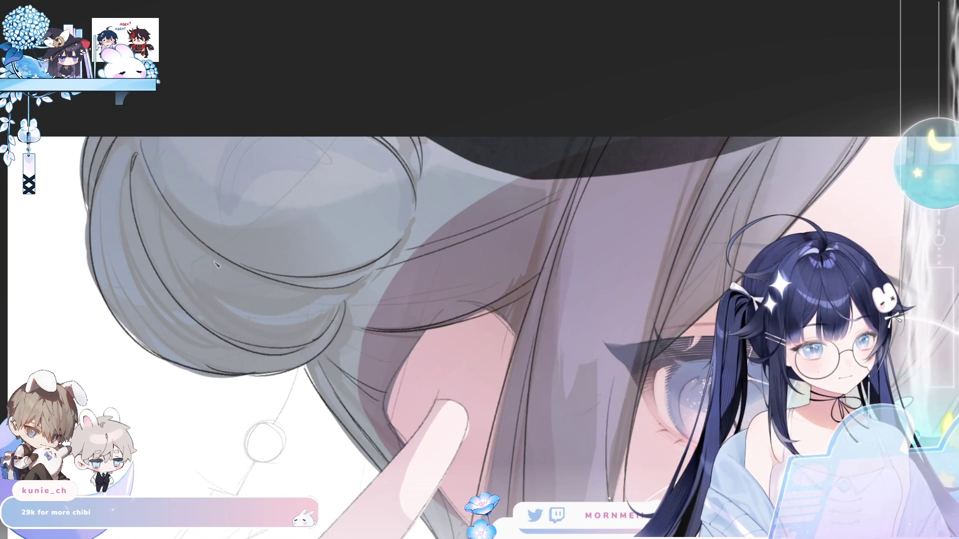
pyautogui.moveTo(233, 275); pyautogui.dragTo(346, 302)
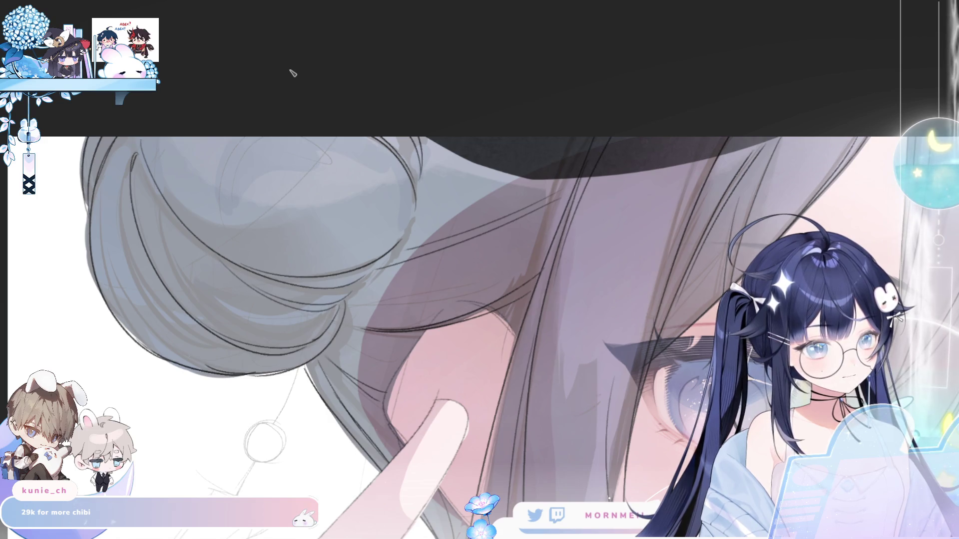
pyautogui.press('h')
pyautogui.press('h')
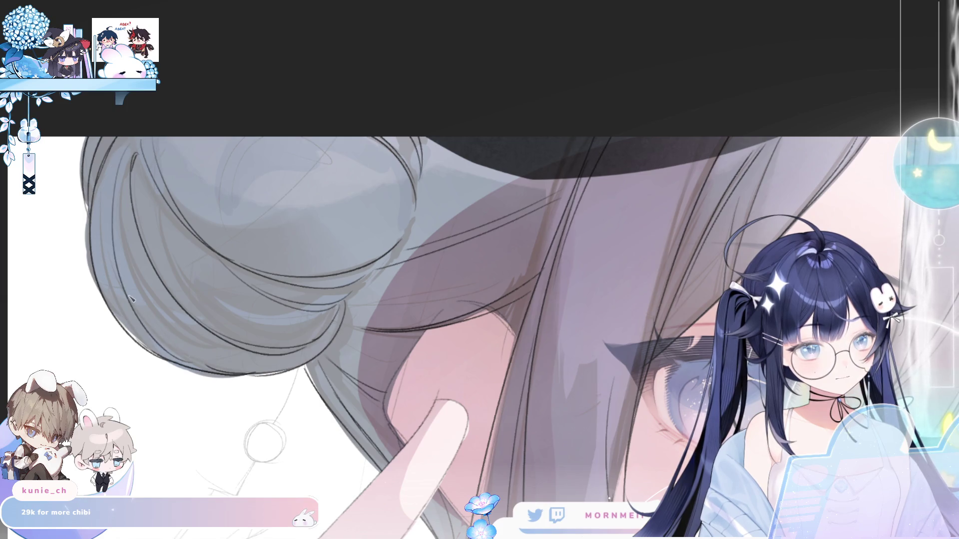
# Fit the whole portrait on screen and review it mirrored and zoomed on the eyes.
pyautogui.press('h')
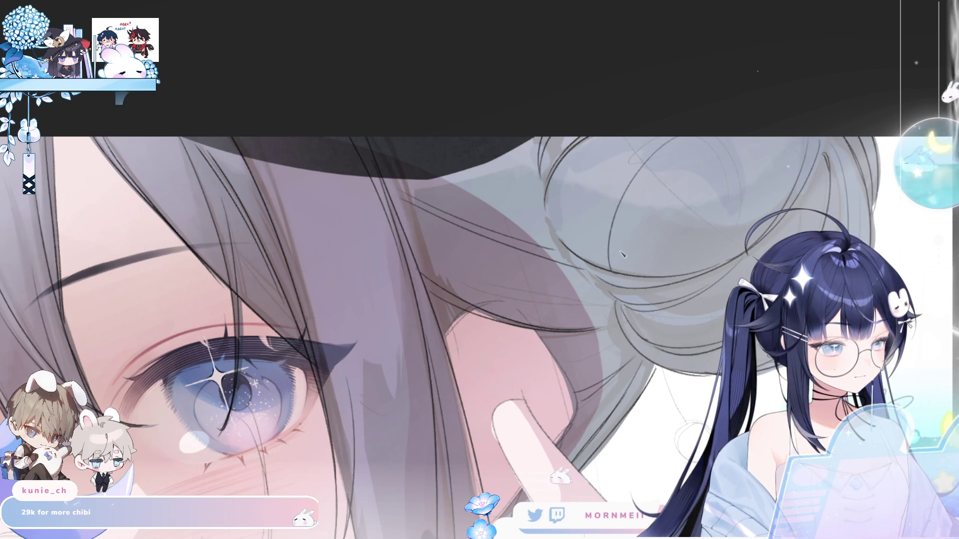
pyautogui.hotkey('ctrl', '0')
pyautogui.press('h')
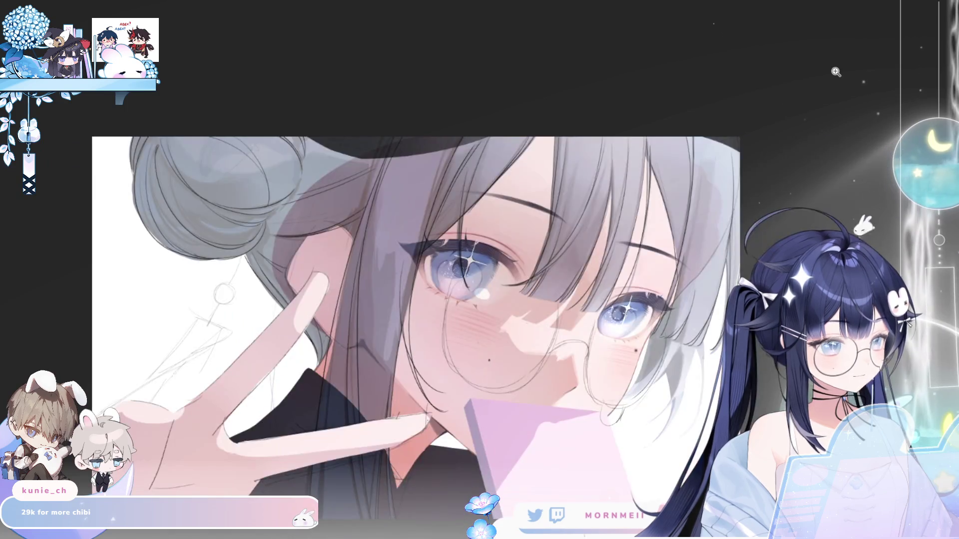
pyautogui.press('h')
pyautogui.hotkey('ctrl', '+')
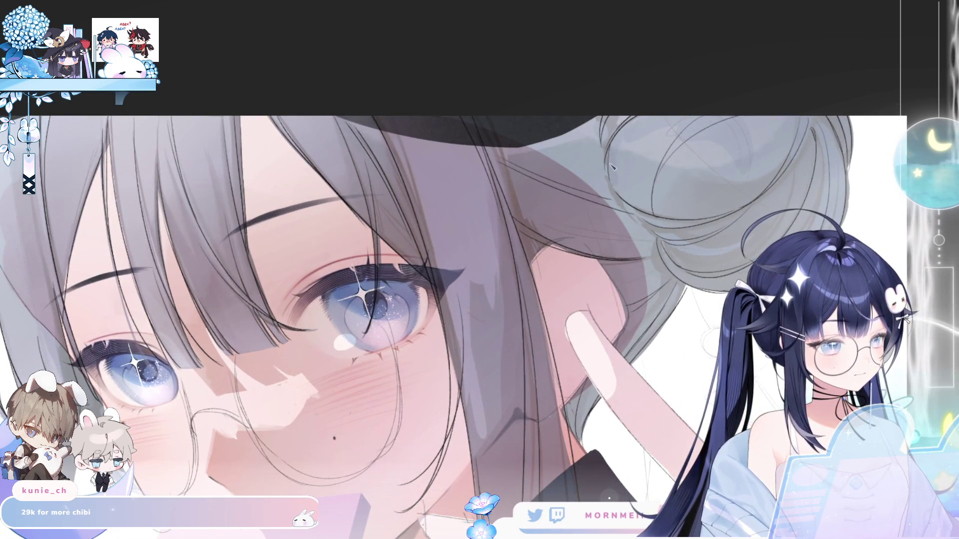
pyautogui.hotkey('ctrl', '0')
# Ink the earring: a link from bun to ring, a long drop line, and the pendant's two edges.
pyautogui.press('h')
pyautogui.press('h')
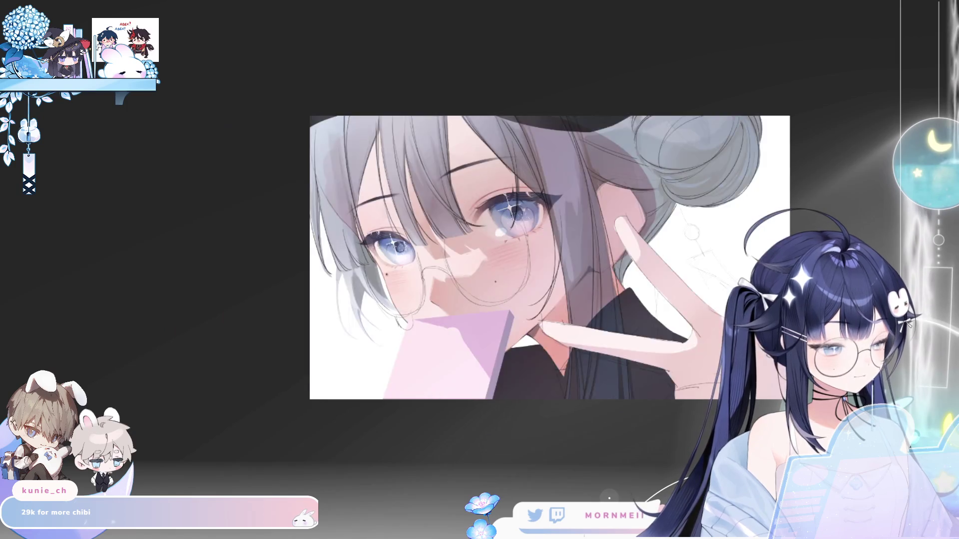
pyautogui.hotkey('ctrl', '+')
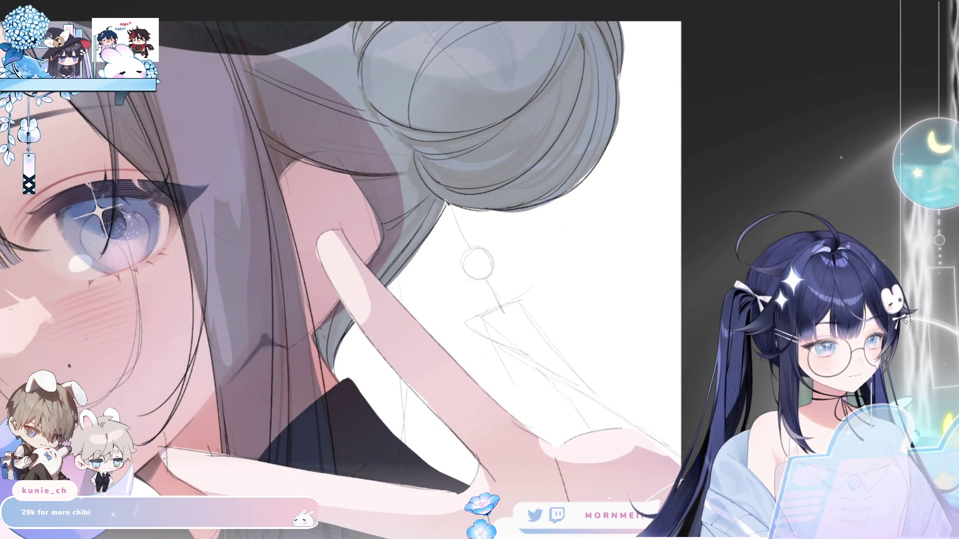
pyautogui.moveTo(446, 204)
pyautogui.mouseDown()
pyautogui.moveTo(469, 248)
pyautogui.moveTo(466, 270)
pyautogui.moveTo(478, 249)
pyautogui.moveTo(502, 309)
pyautogui.moveTo(447, 239)
pyautogui.moveTo(389, 206)
pyautogui.mouseUp()
pyautogui.moveTo(328, 228); pyautogui.dragTo(535, 367)
pyautogui.moveTo(384, 257); pyautogui.dragTo(454, 337)
pyautogui.moveTo(384, 205); pyautogui.dragTo(463, 306)
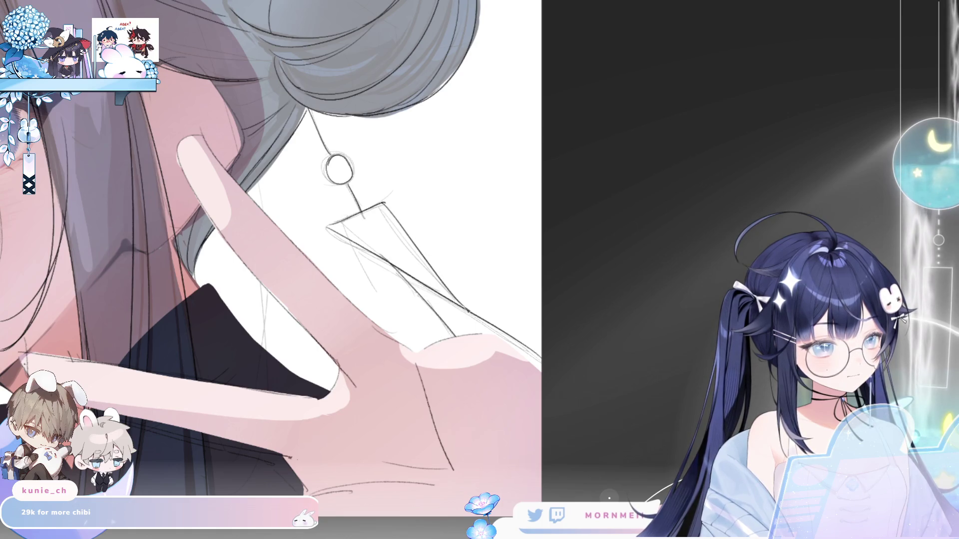
pyautogui.scroll(-3, 391, 107)
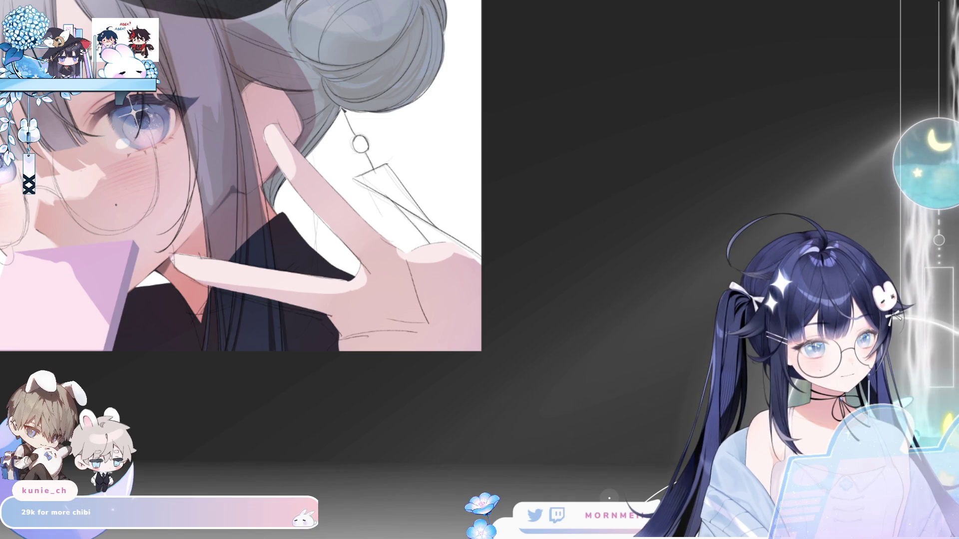
pyautogui.hotkey('ctrl', '0')
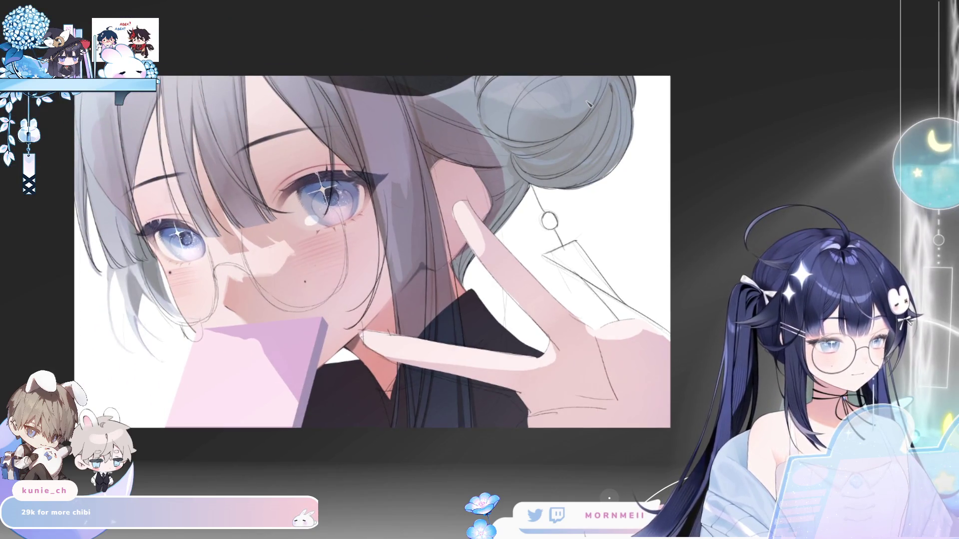
pyautogui.hotkey('ctrl', '+')
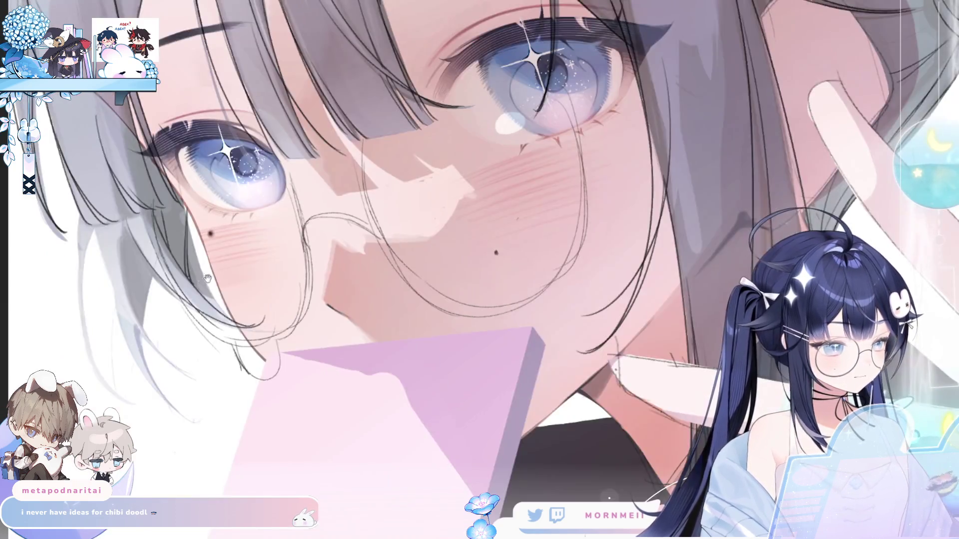
# Draw thin hair-strand lines over the left side of the face, mirroring to check.
pyautogui.moveTo(207, 279); pyautogui.dragTo(334, 229)
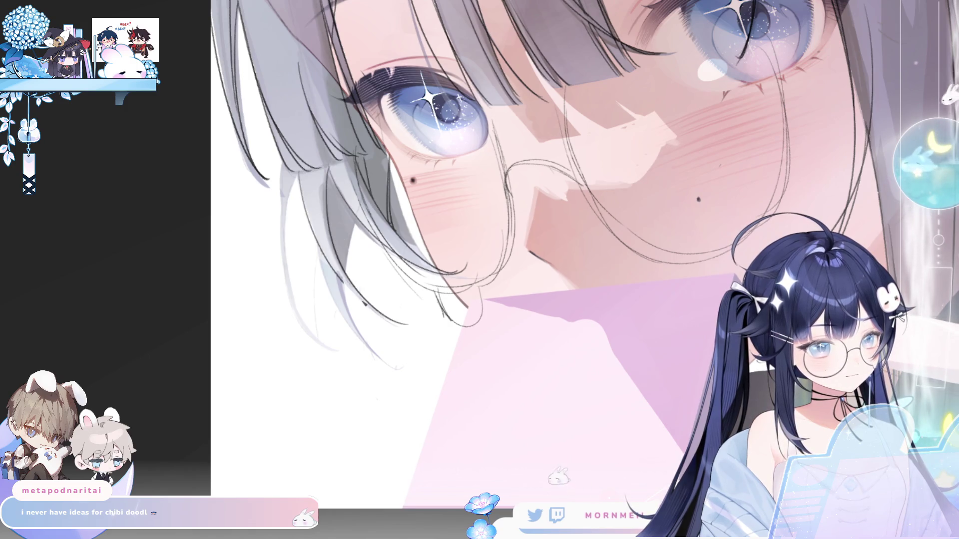
pyautogui.moveTo(320, 240); pyautogui.dragTo(417, 372)
pyautogui.moveTo(345, 277)
pyautogui.mouseDown()
pyautogui.moveTo(380, 357)
pyautogui.moveTo(345, 342)
pyautogui.mouseUp()
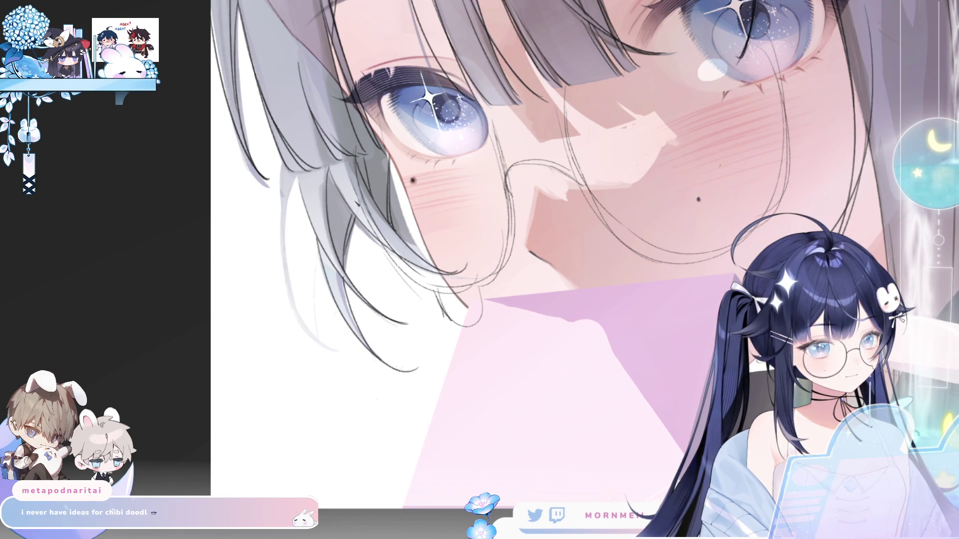
pyautogui.press('h')
pyautogui.press('h')
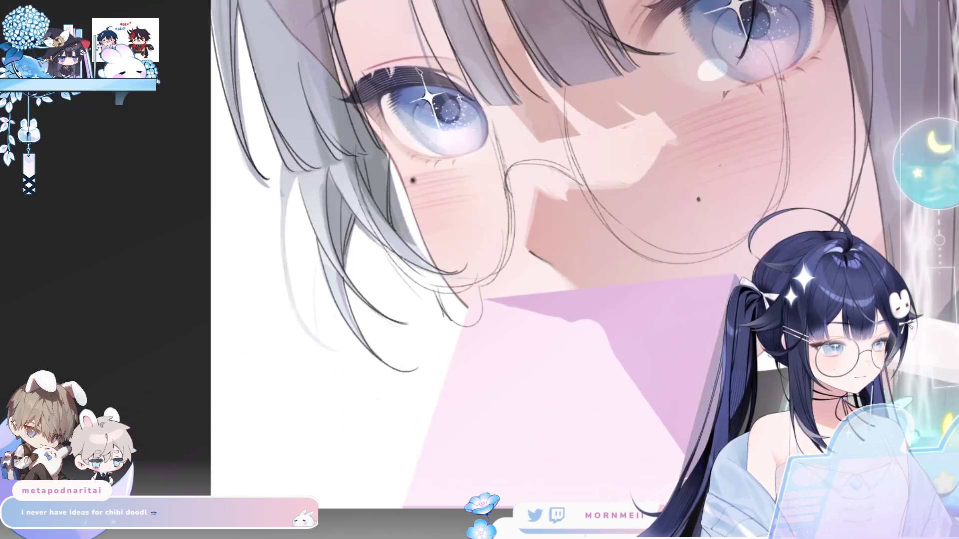
# Undo and redraw the strand lines on the left hair, then check them mirrored.
pyautogui.moveTo(288, 177)
pyautogui.mouseDown()
pyautogui.moveTo(308, 330)
pyautogui.moveTo(284, 292)
pyautogui.moveTo(307, 325)
pyautogui.mouseUp()
pyautogui.hotkey('ctrl', 'z')
pyautogui.hotkey('ctrl', 'z')
pyautogui.moveTo(287, 165); pyautogui.dragTo(304, 320)
pyautogui.moveTo(280, 210); pyautogui.dragTo(320, 339)
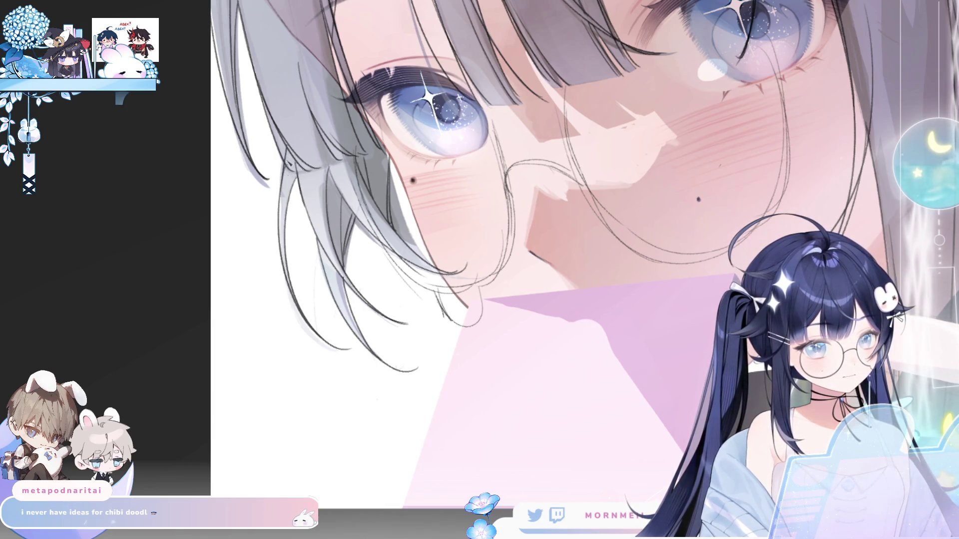
pyautogui.press('h')
pyautogui.press('h')
pyautogui.moveTo(500, 250); pyautogui.dragTo(350, 240)
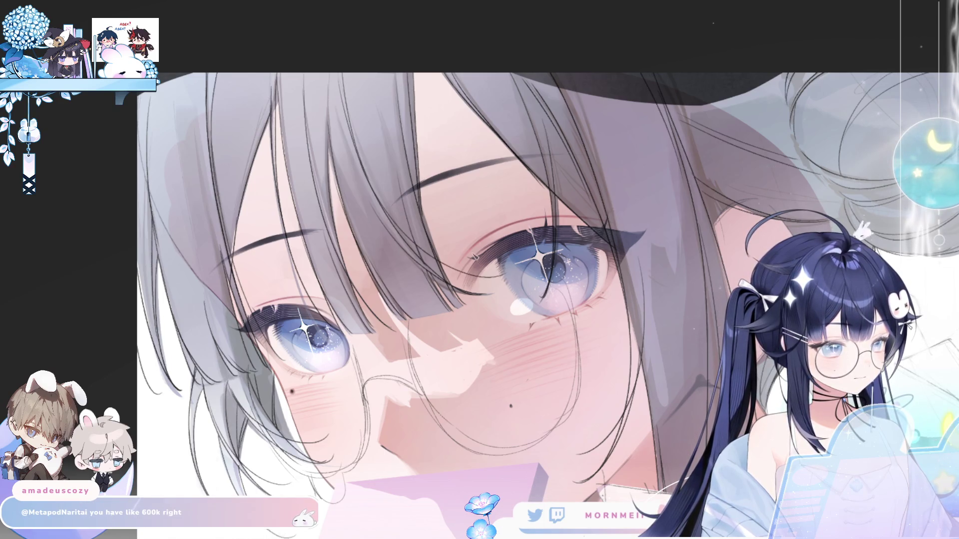
# Mirror the canvas to check the drawing, then restore the normal orientation.
pyautogui.press('h')
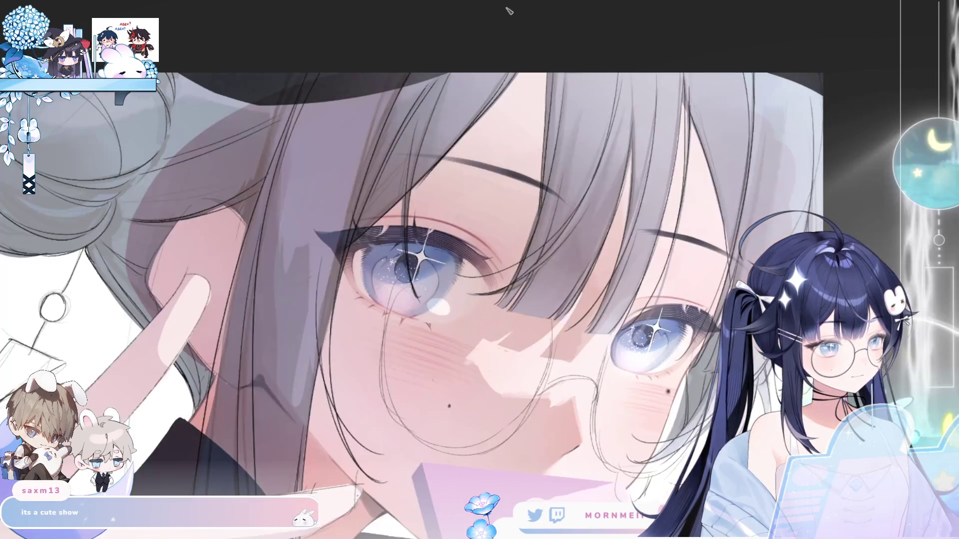
pyautogui.scroll(-5, 409, 270)
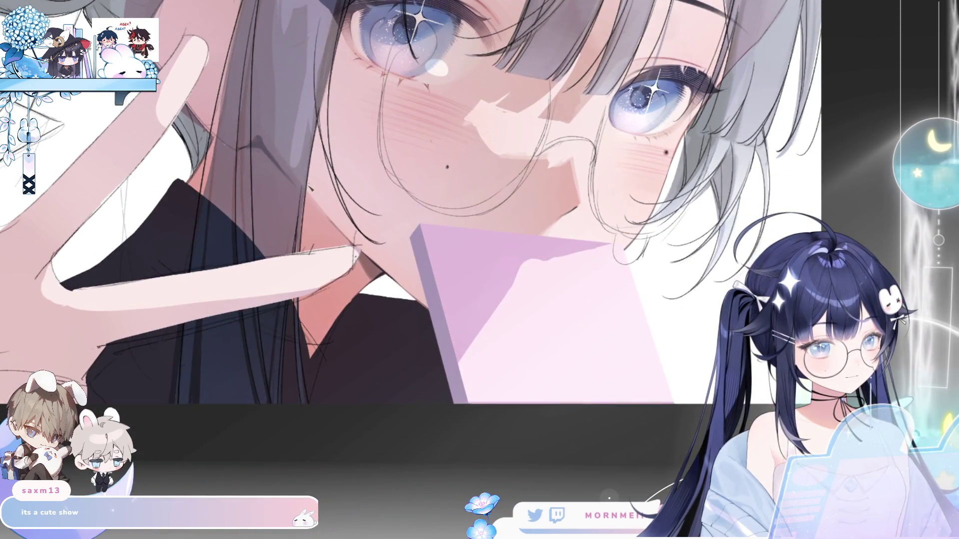
pyautogui.scroll(-3, 304, 268)
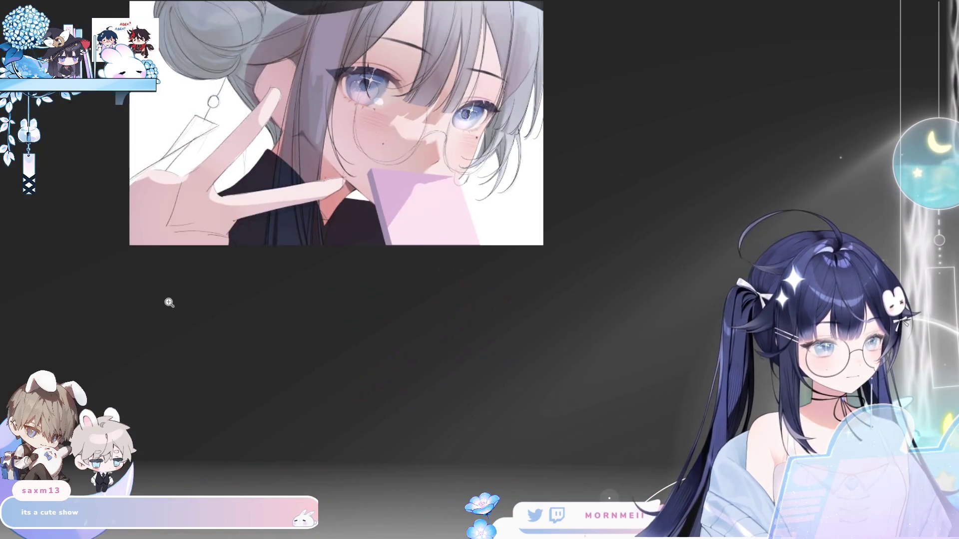
pyautogui.scroll(5, 279, 62)
pyautogui.press('h')
pyautogui.scroll(2, 348, 199)
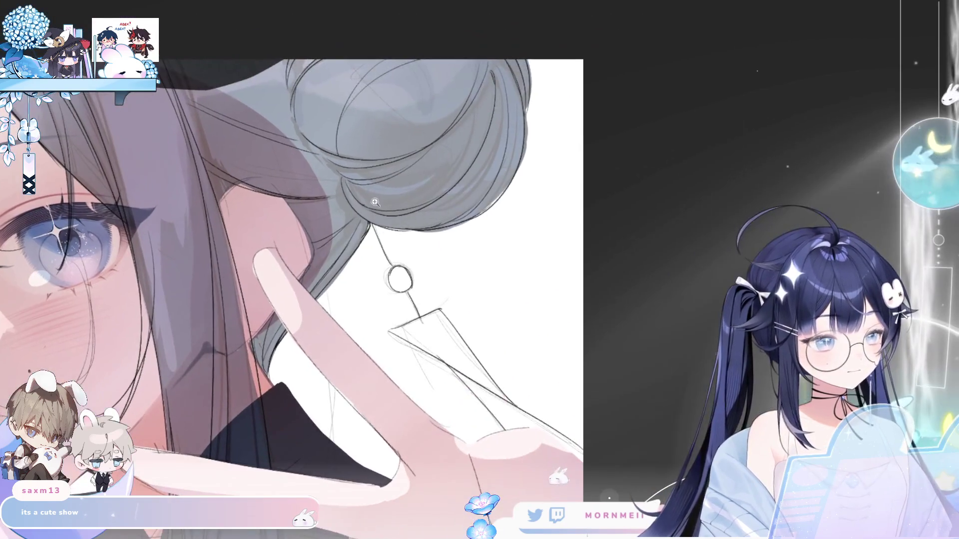
# Sketch pencil lines under the hair bun and along its left edge, then recentre the artwork.
pyautogui.moveTo(372, 230); pyautogui.dragTo(467, 225)
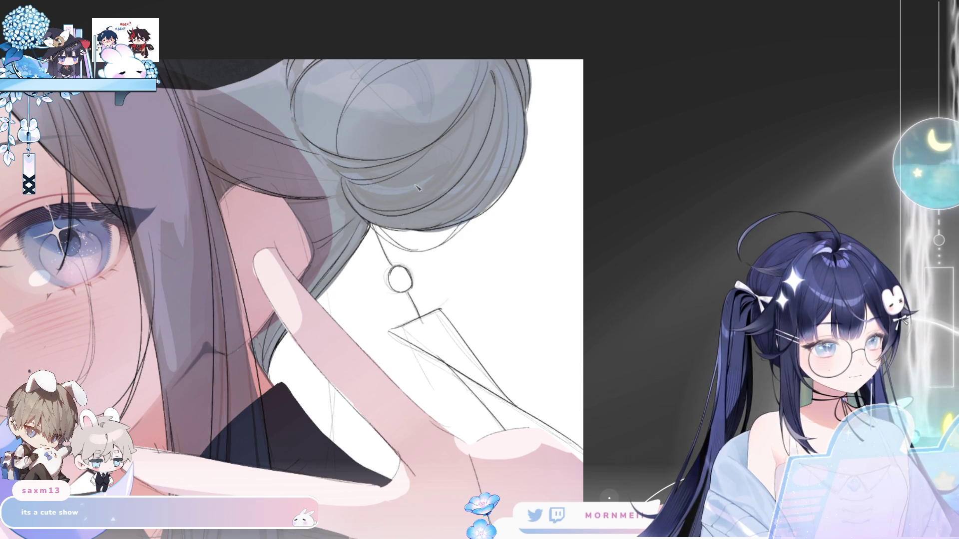
pyautogui.press('h')
pyautogui.moveTo(459, 80); pyautogui.dragTo(452, 203)
pyautogui.hotkey('ctrl', '0')
pyautogui.press('h')
pyautogui.press('h')
pyautogui.moveTo(743, 425); pyautogui.dragTo(439, 435)
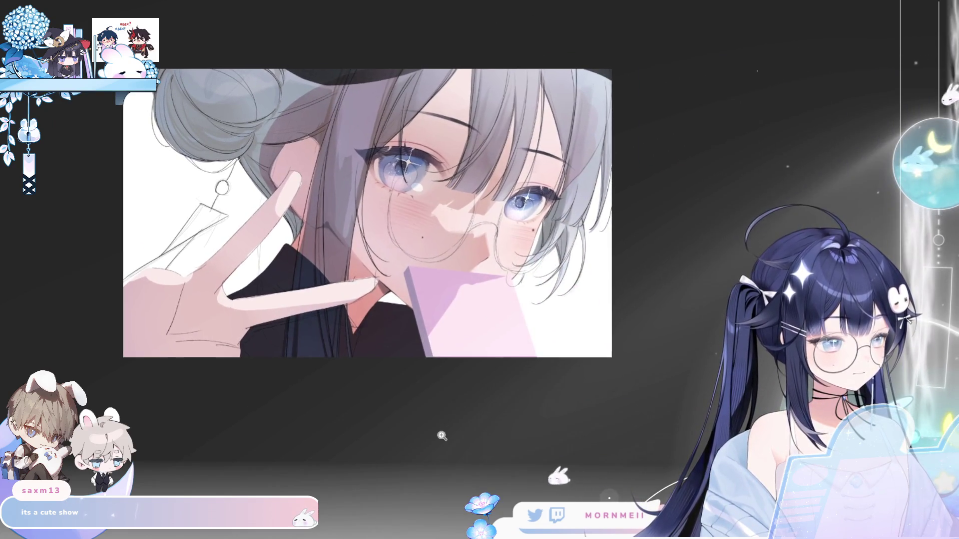
pyautogui.press('h')
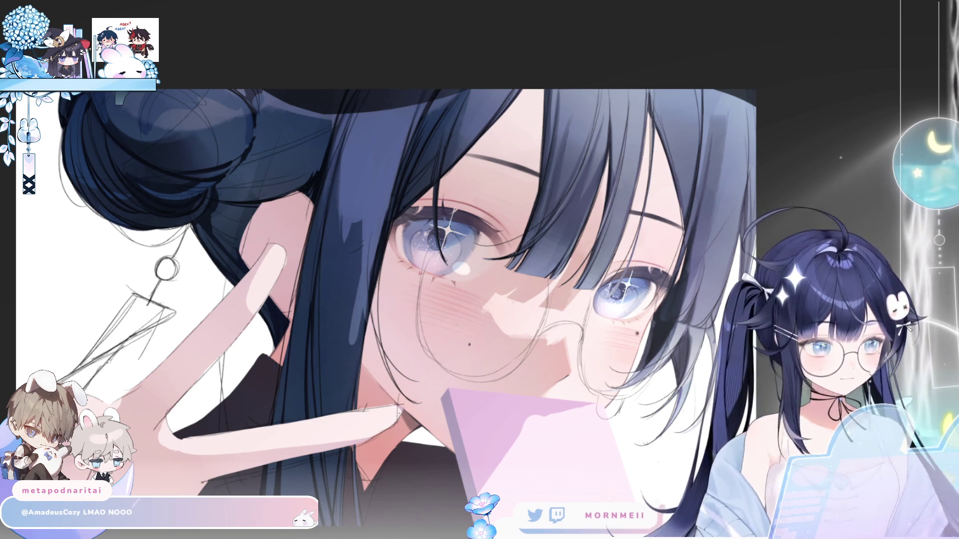
# Turn off the hair's gradient shading so it shows flat dark blue.
pyautogui.hotkey('ctrl', 'z')
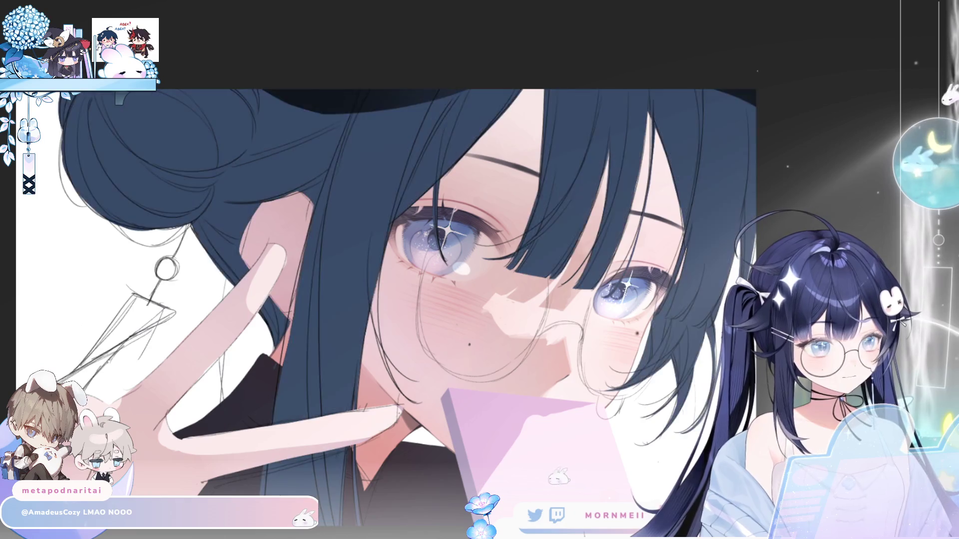
pyautogui.hotkey('ctrl', 'y')
pyautogui.hotkey('ctrl', 'z')
# Mirror the canvas and zoom in on the face and eye area.
pyautogui.press('h')
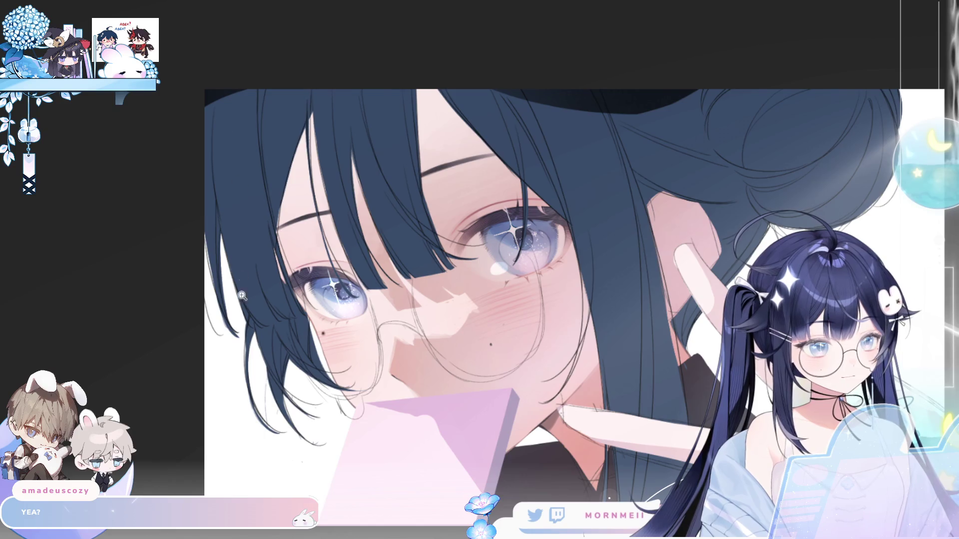
pyautogui.moveTo(243, 278); pyautogui.dragTo(443, 95)
pyautogui.moveTo(199, 175); pyautogui.dragTo(229, 159)
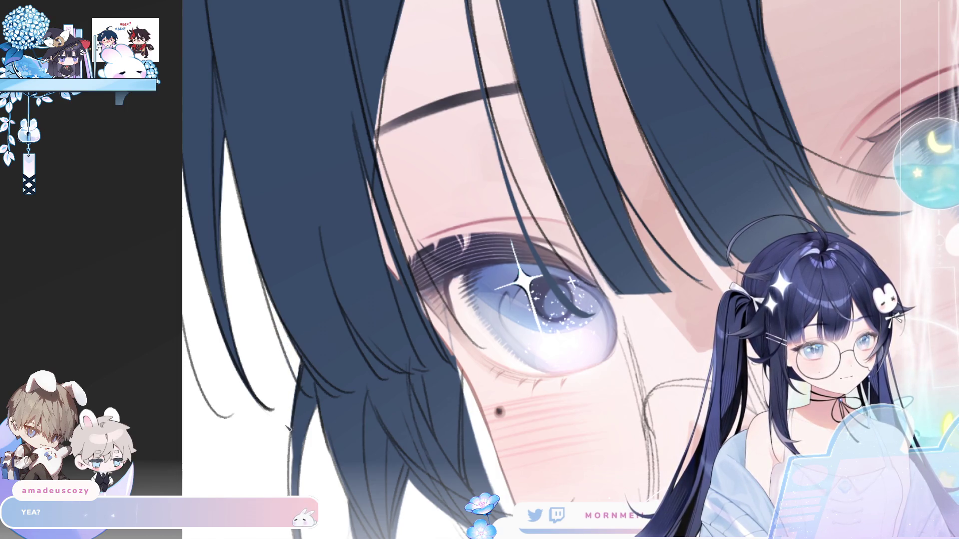
# Paint dark hair strands along the hair and beside the cheek.
pyautogui.scroll(-5, 288, 423)
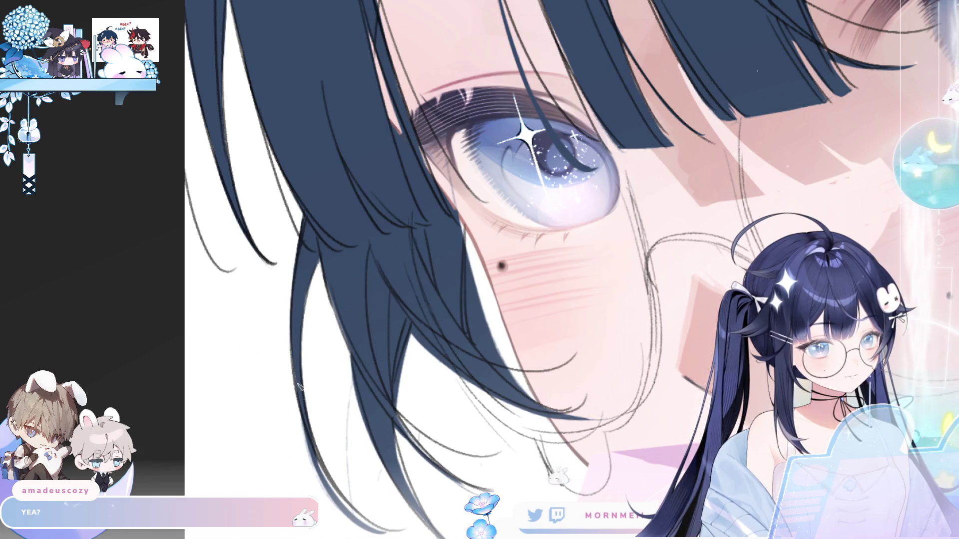
pyautogui.scroll(-5, 302, 396)
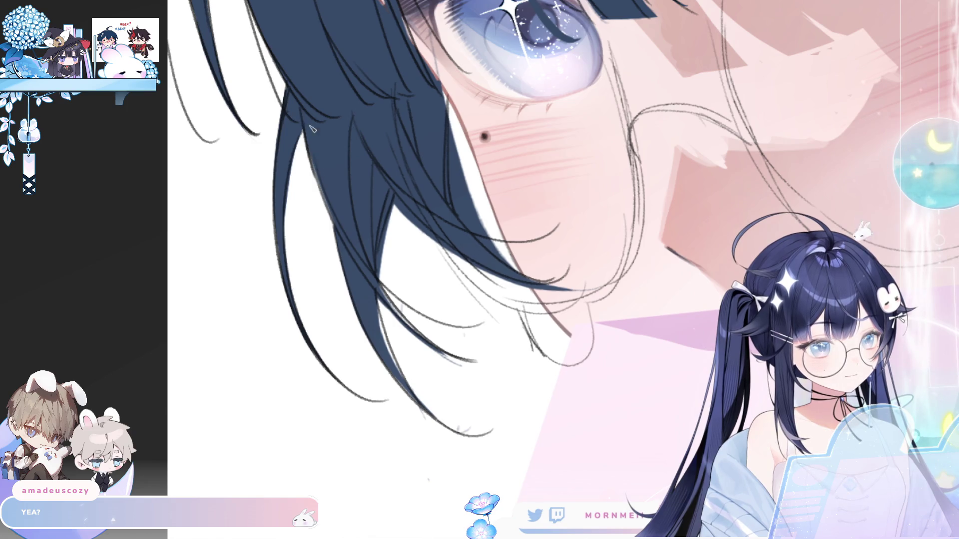
pyautogui.moveTo(308, 136); pyautogui.dragTo(326, 196)
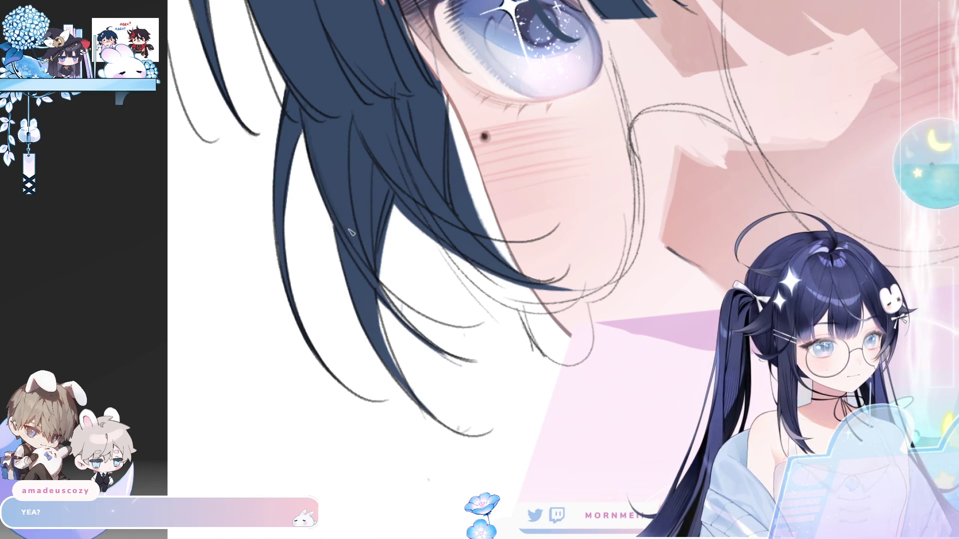
pyautogui.moveTo(371, 264)
pyautogui.mouseDown()
pyautogui.moveTo(409, 332)
pyautogui.moveTo(427, 340)
pyautogui.mouseUp()
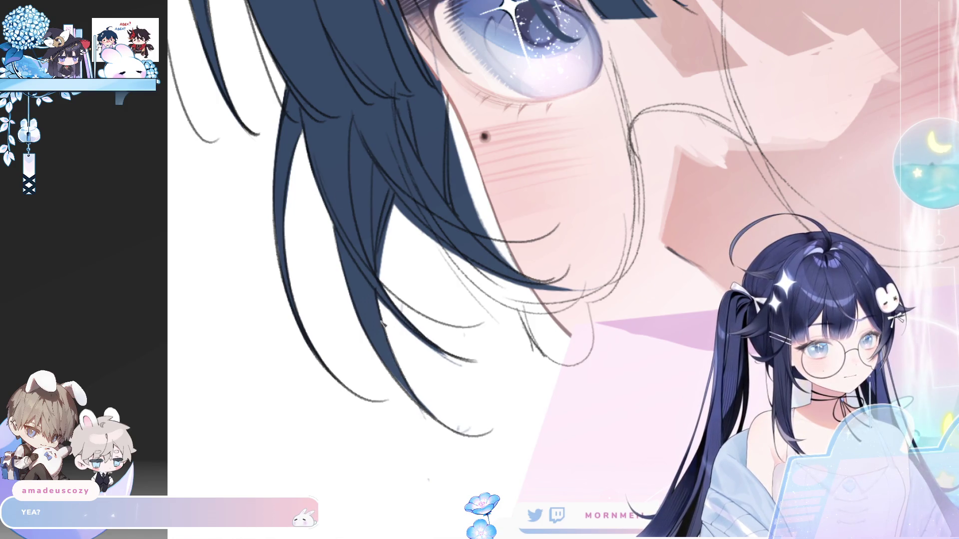
pyautogui.moveTo(407, 325); pyautogui.dragTo(351, 235)
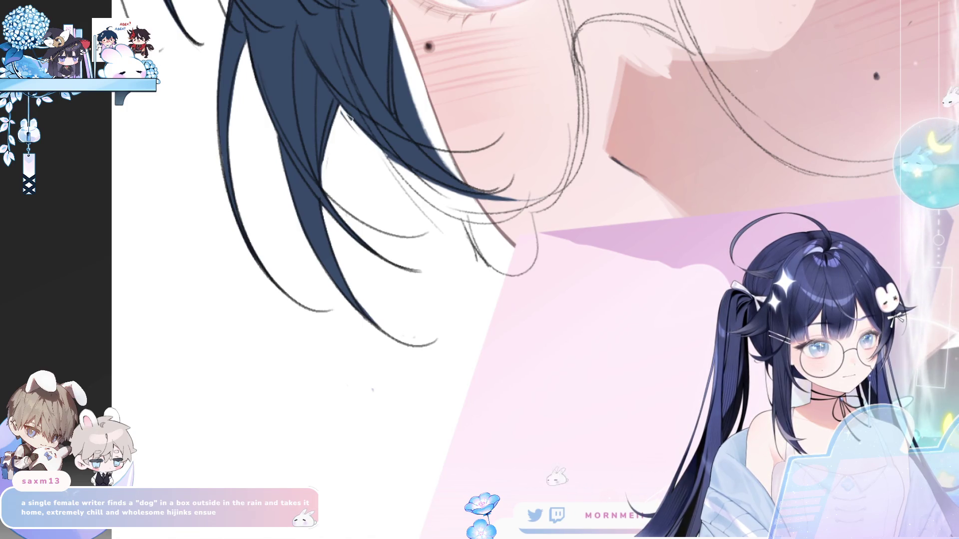
pyautogui.moveTo(580, 106); pyautogui.dragTo(411, 225)
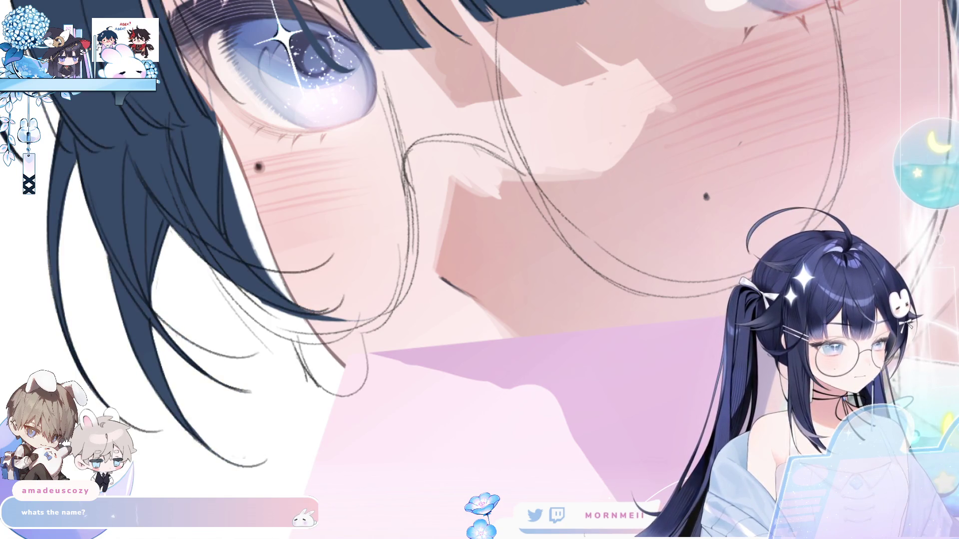
# Hide the grey pencil sketch and erase stray hair-strand tips and edges.
pyautogui.press('h')
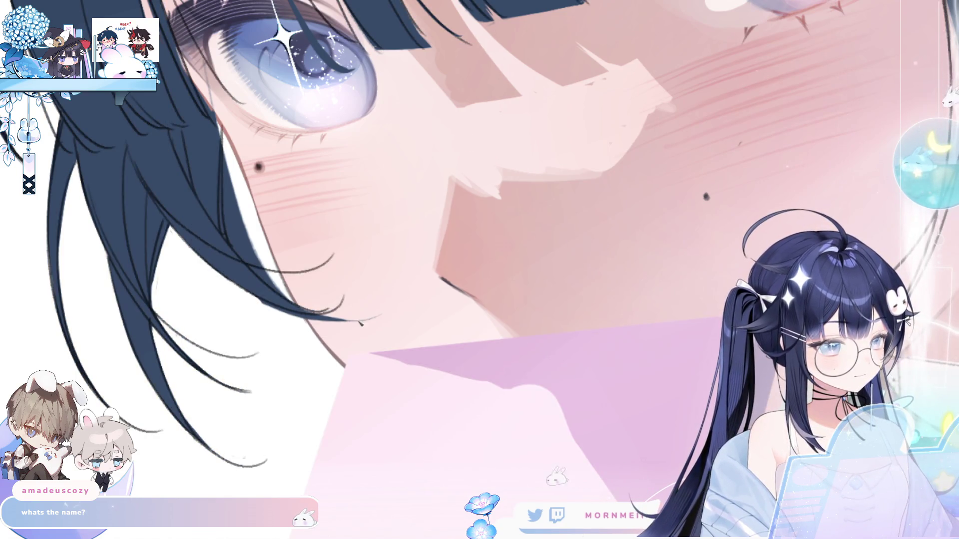
pyautogui.hscroll(-5, 479, 270)
pyautogui.scroll(-2, 479, 269)
pyautogui.moveTo(494, 253)
pyautogui.mouseDown()
pyautogui.moveTo(417, 233)
pyautogui.moveTo(514, 256)
pyautogui.mouseUp()
pyautogui.moveTo(400, 179)
pyautogui.mouseDown()
pyautogui.moveTo(442, 229)
pyautogui.moveTo(388, 150)
pyautogui.mouseUp()
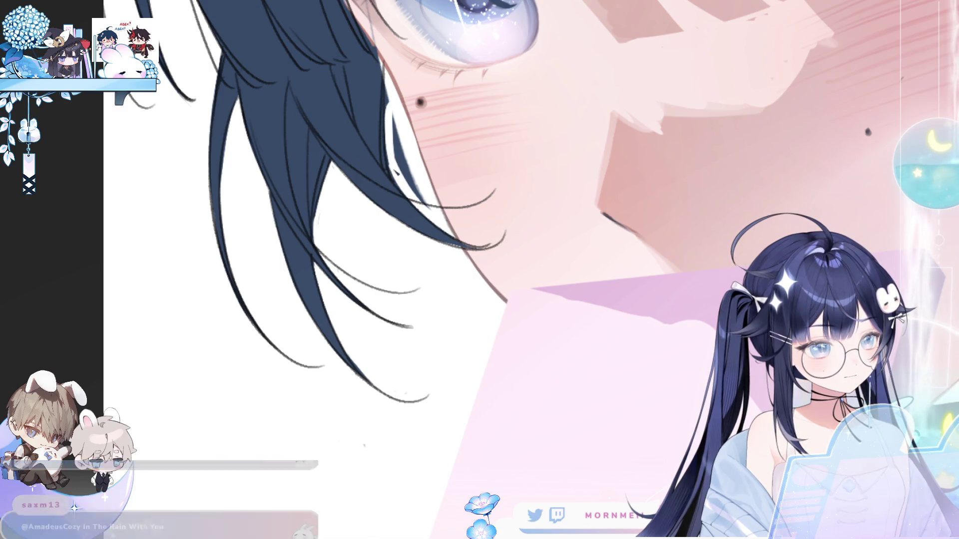
pyautogui.moveTo(396, 96); pyautogui.dragTo(424, 206)
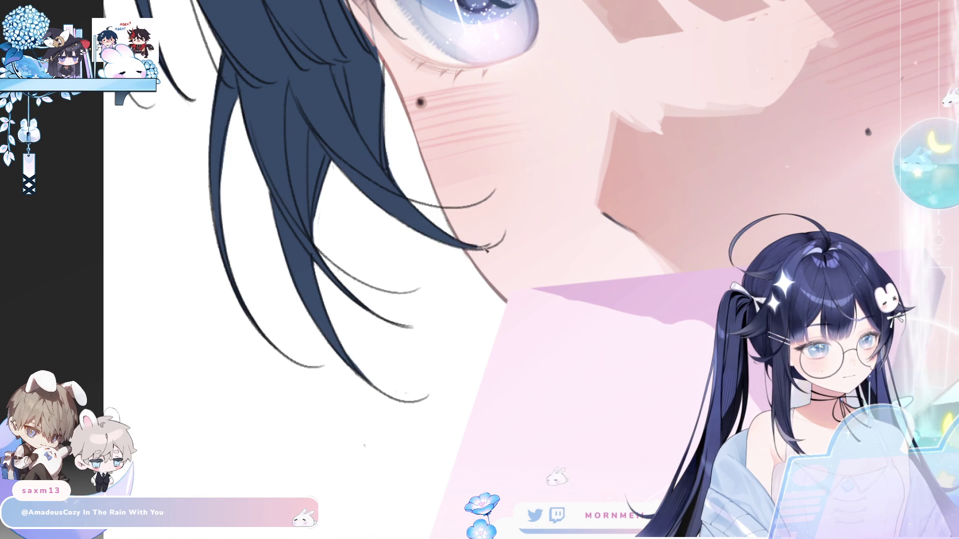
# Paint dark strands along the fringe, ending with a long strand over the eye.
pyautogui.scroll(5, 479, 243)
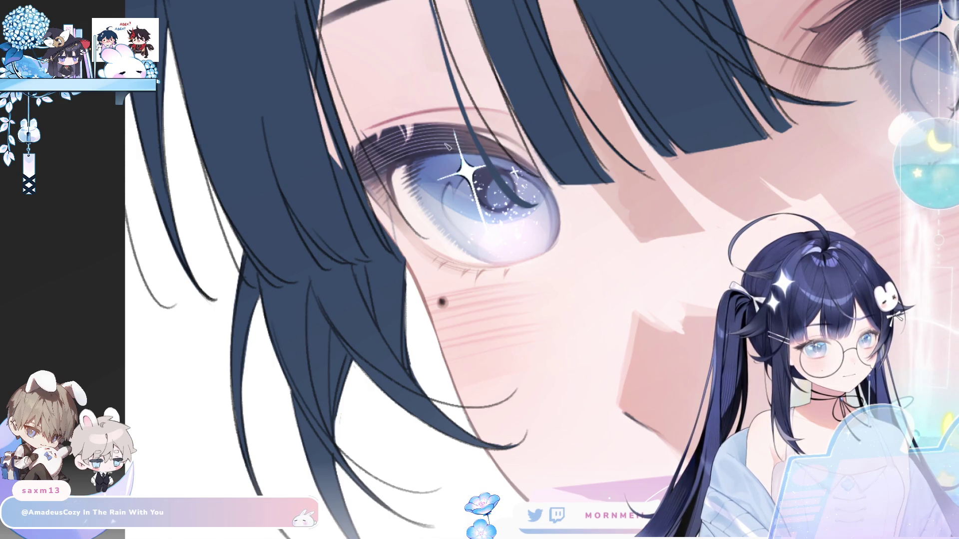
pyautogui.scroll(5, 439, 130)
pyautogui.hscroll(3, 439, 130)
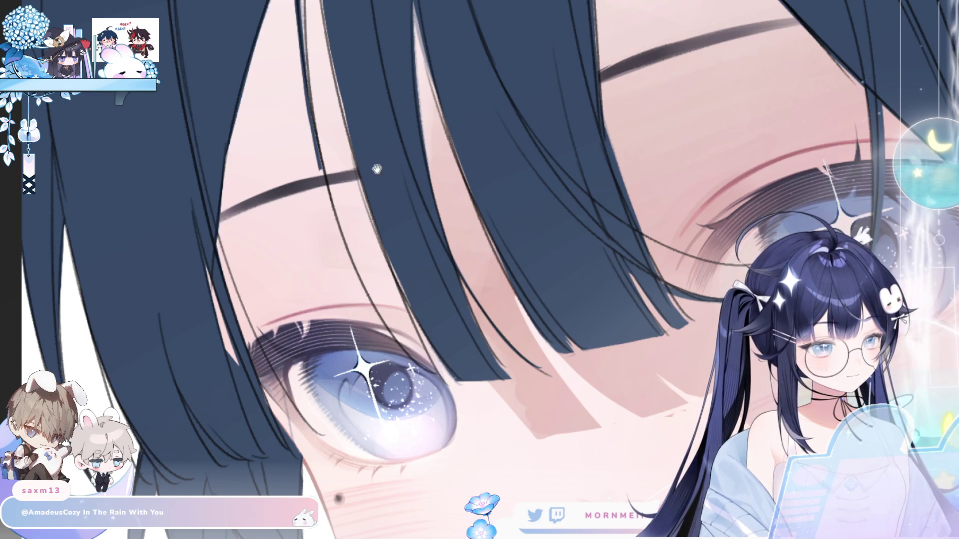
pyautogui.scroll(3, 358, 242)
pyautogui.hscroll(-1, 359, 242)
pyautogui.moveTo(336, 70); pyautogui.dragTo(344, 232)
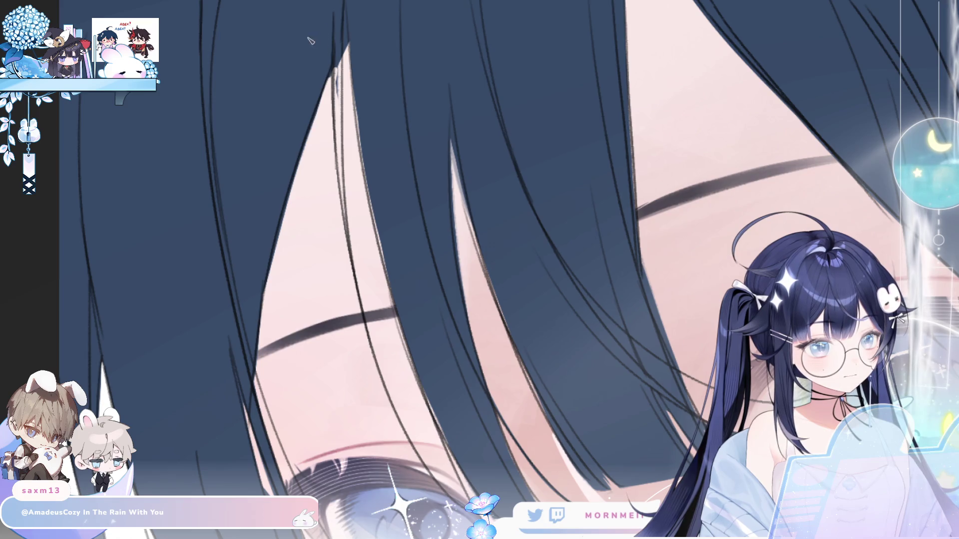
pyautogui.moveTo(334, 65); pyautogui.dragTo(338, 131)
pyautogui.moveTo(341, 48); pyautogui.dragTo(340, 160)
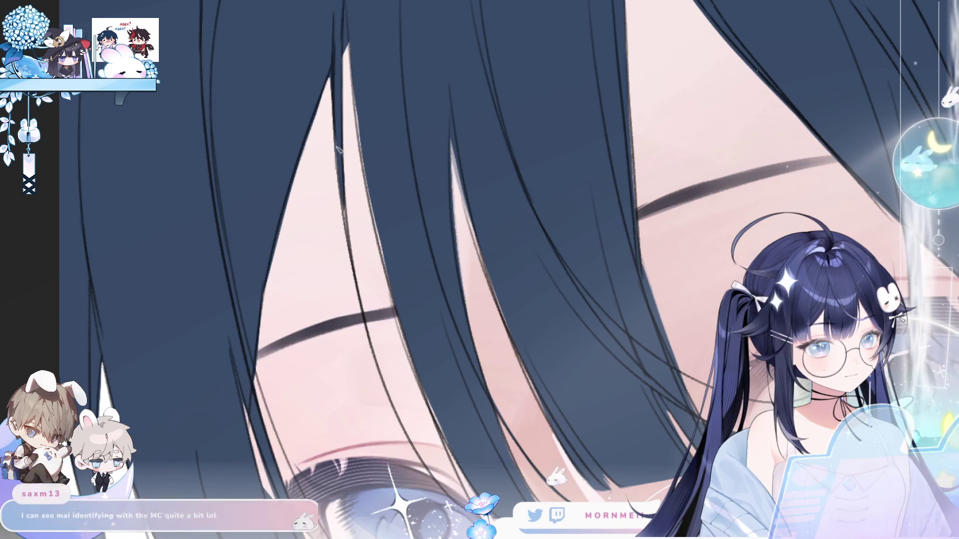
pyautogui.moveTo(339, 141); pyautogui.dragTo(353, 253)
pyautogui.moveTo(352, 40); pyautogui.dragTo(370, 183)
pyautogui.moveTo(359, 135)
pyautogui.mouseDown()
pyautogui.moveTo(382, 257)
pyautogui.moveTo(440, 427)
pyautogui.moveTo(471, 479)
pyautogui.mouseUp()
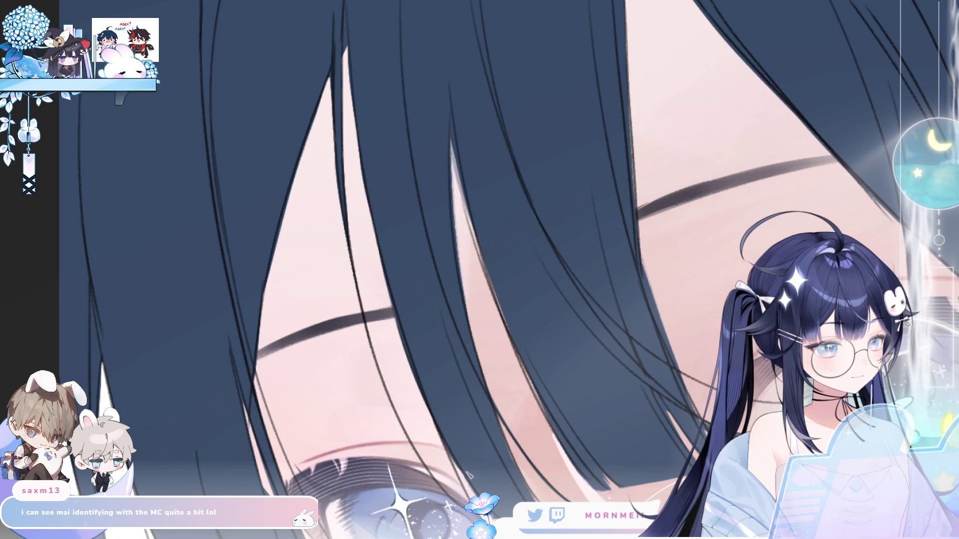